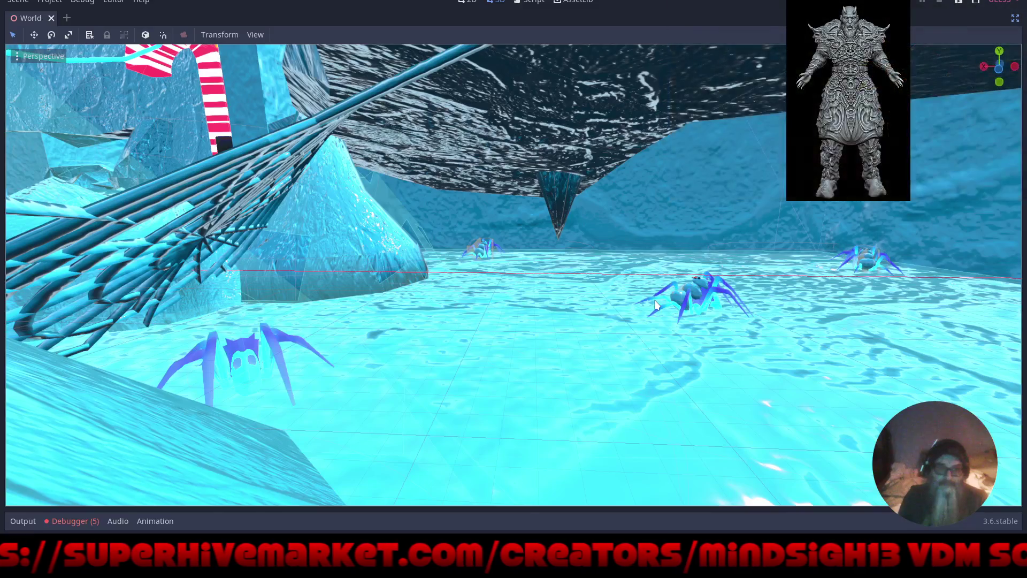
# Fly the 3D view down over the icy level toward the spiders
pyautogui.moveTo(418, 305)
pyautogui.mouseDown()
pyautogui.moveTo(638, 282)
pyautogui.moveTo(425, 325)
pyautogui.moveTo(541, 374)
pyautogui.moveTo(529, 323)
pyautogui.moveTo(608, 323)
pyautogui.moveTo(623, 340)
pyautogui.moveTo(645, 333)
pyautogui.moveTo(600, 294)
pyautogui.moveTo(623, 322)
pyautogui.moveTo(656, 320)
pyautogui.moveTo(473, 261)
pyautogui.moveTo(648, 294)
pyautogui.moveTo(641, 324)
pyautogui.moveTo(553, 322)
pyautogui.moveTo(547, 341)
pyautogui.moveTo(390, 289)
pyautogui.moveTo(409, 303)
pyautogui.moveTo(394, 328)
pyautogui.moveTo(380, 322)
pyautogui.mouseUp()
pyautogui.scroll(-5, 638, 282)
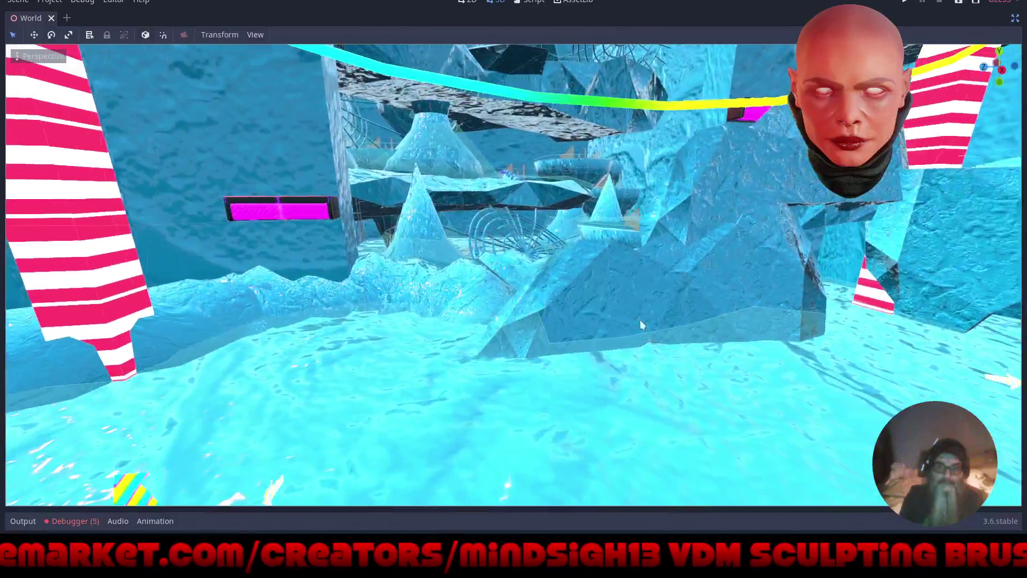
pyautogui.scroll(-2, 553, 322)
pyautogui.scroll(-2, 409, 303)
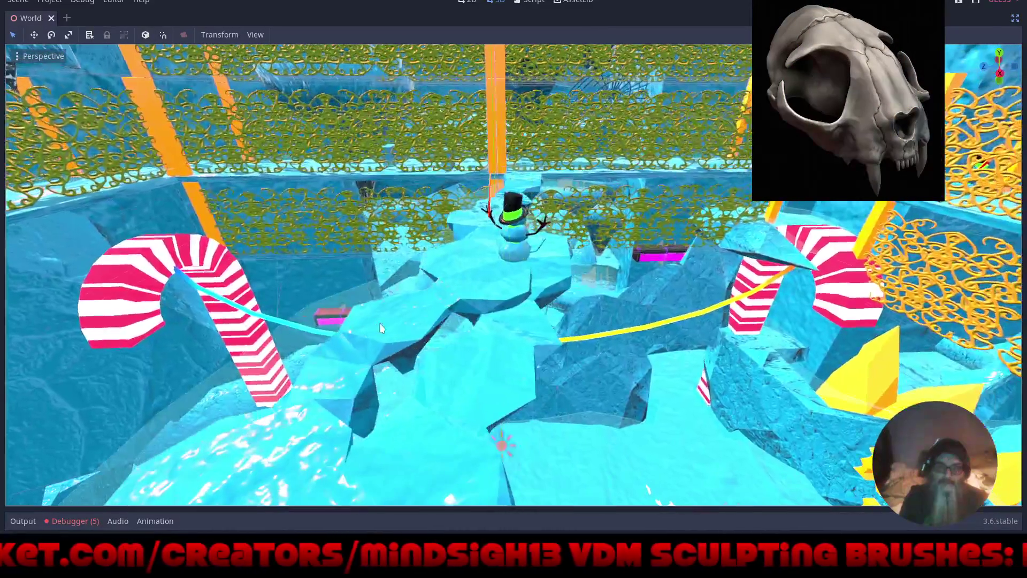
# Select the snowman and start a Z-axis move, then cancel it so it stays put
pyautogui.click(465, 308)
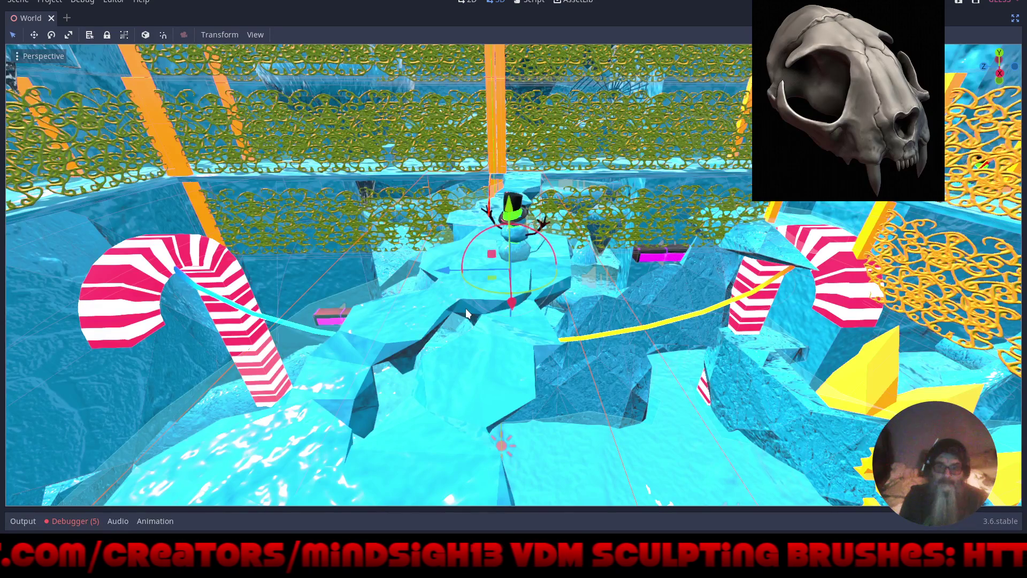
pyautogui.moveTo(449, 271); pyautogui.dragTo(461, 274)
pyautogui.rightClick(462, 274)
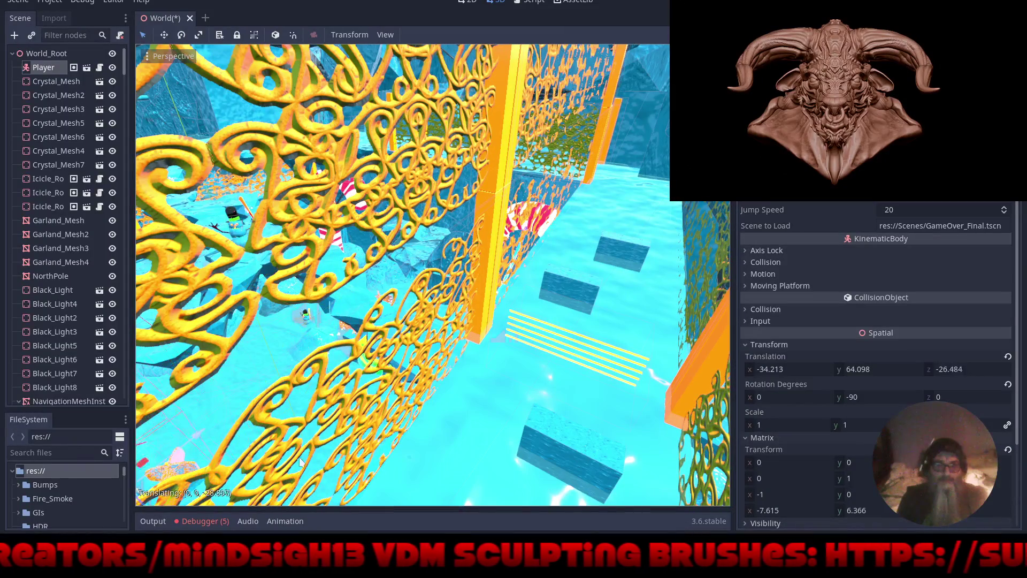
# Move the Player to x -21.094, z -32.138, then save the World scene and run it
pyautogui.press('f')
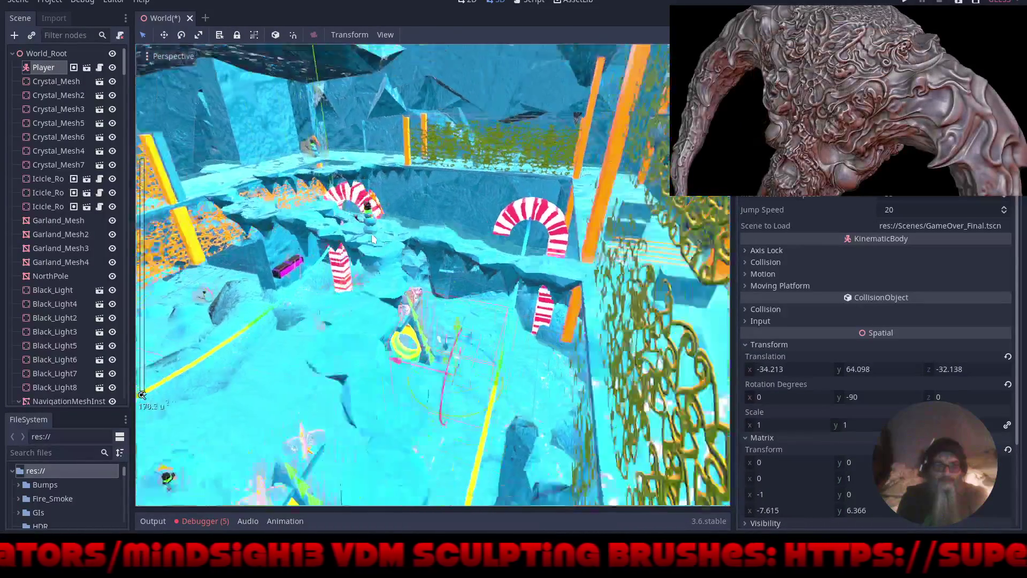
pyautogui.scroll(-3, 372, 242)
pyautogui.moveTo(422, 331); pyautogui.dragTo(430, 333)
pyautogui.moveTo(353, 340); pyautogui.dragTo(360, 336)
pyautogui.press('f')
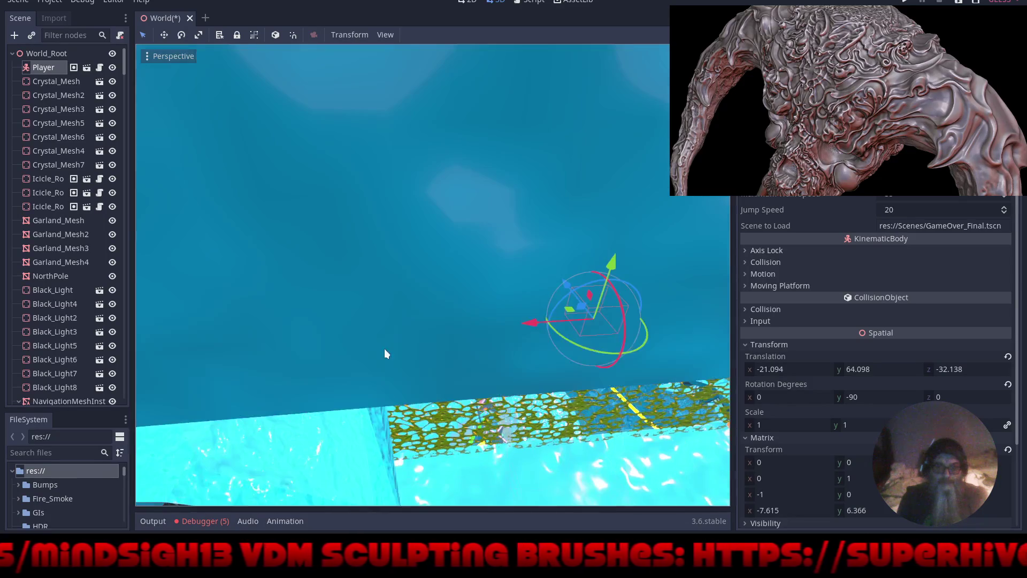
pyautogui.click(905, 2)
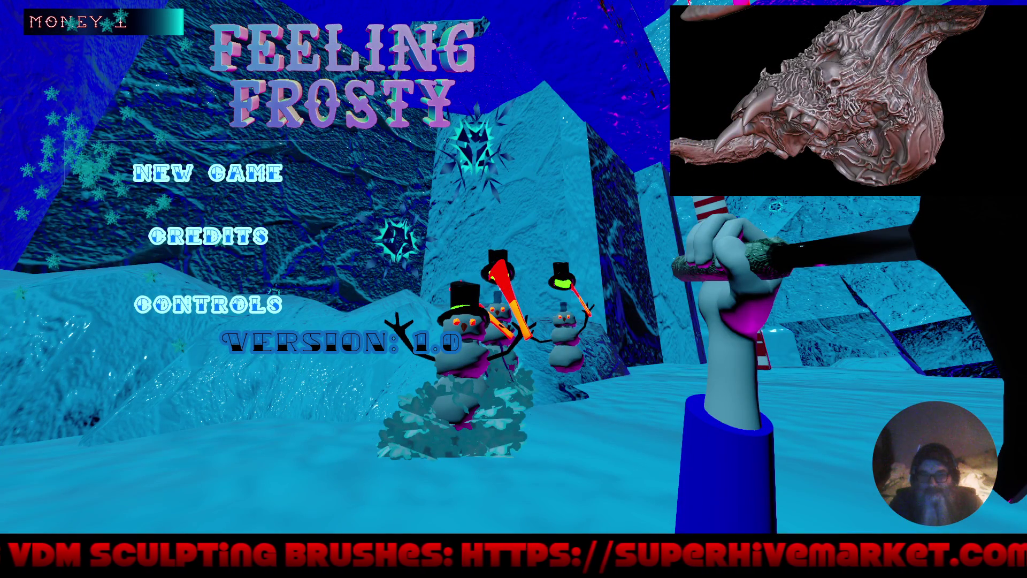
# Play a Feeling Frosty run from NEW GAME to game over, then TRY AGAIN and QUIT
pyautogui.click(207, 172)
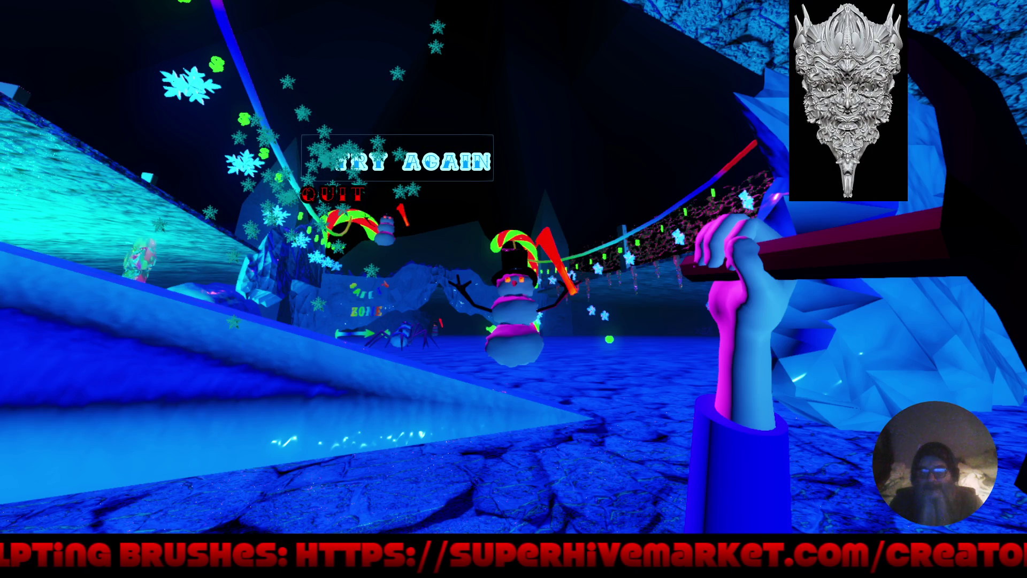
pyautogui.click(397, 160)
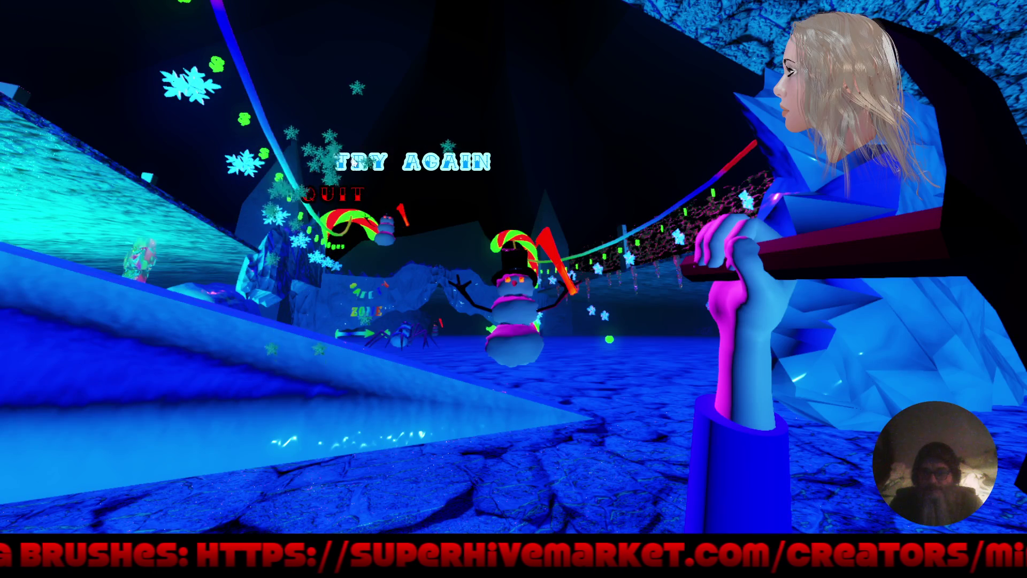
pyautogui.click(328, 197)
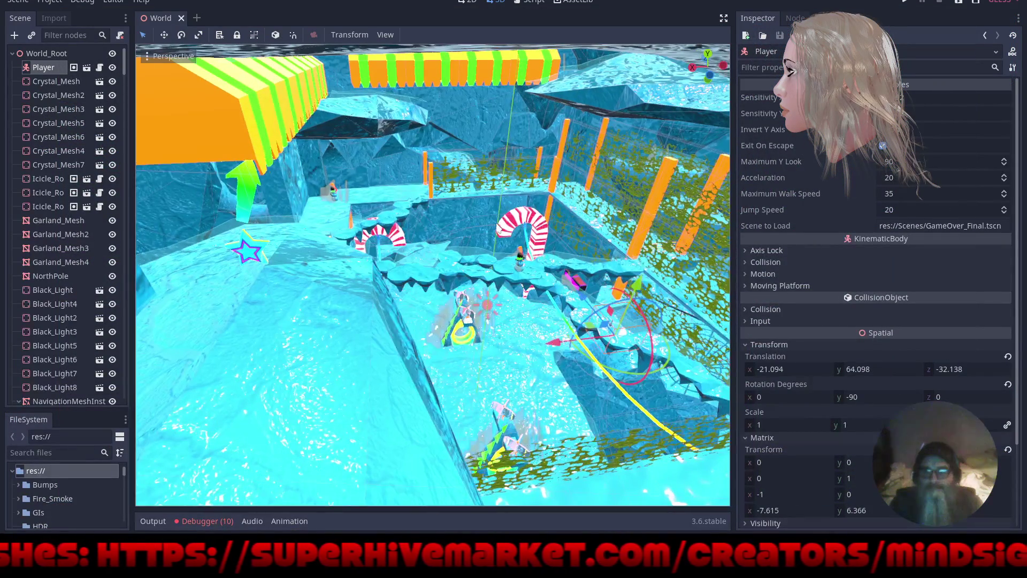
# Hide the side panels and orbit the full-window view past the snowman to the orange pillars
pyautogui.scroll(5, 496, 223)
pyautogui.scroll(10, 426, 268)
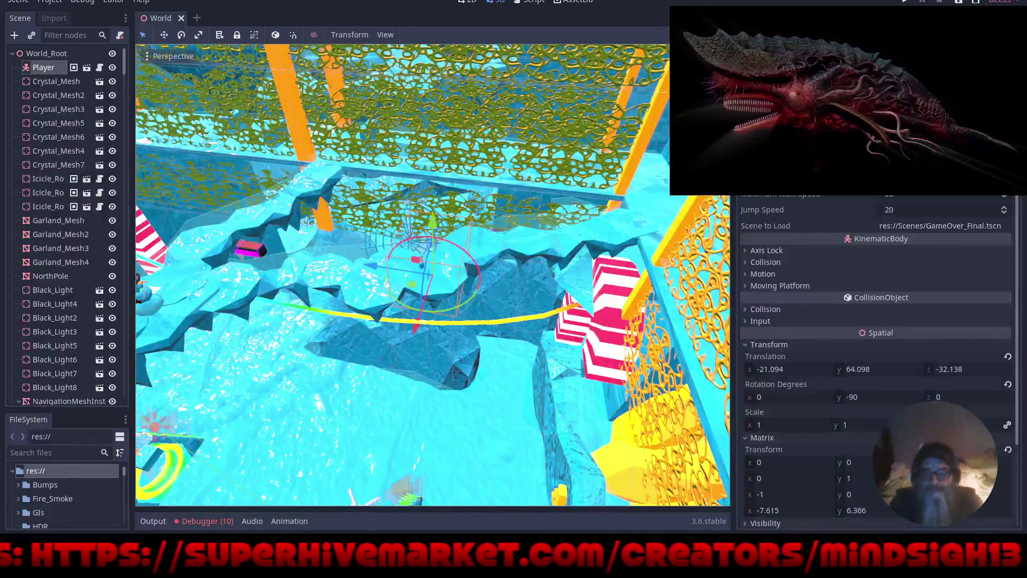
pyautogui.hotkey('ctrl', 'shift', 'F11')
pyautogui.moveTo(480, 375)
pyautogui.mouseDown()
pyautogui.moveTo(577, 341)
pyautogui.moveTo(565, 338)
pyautogui.mouseUp()
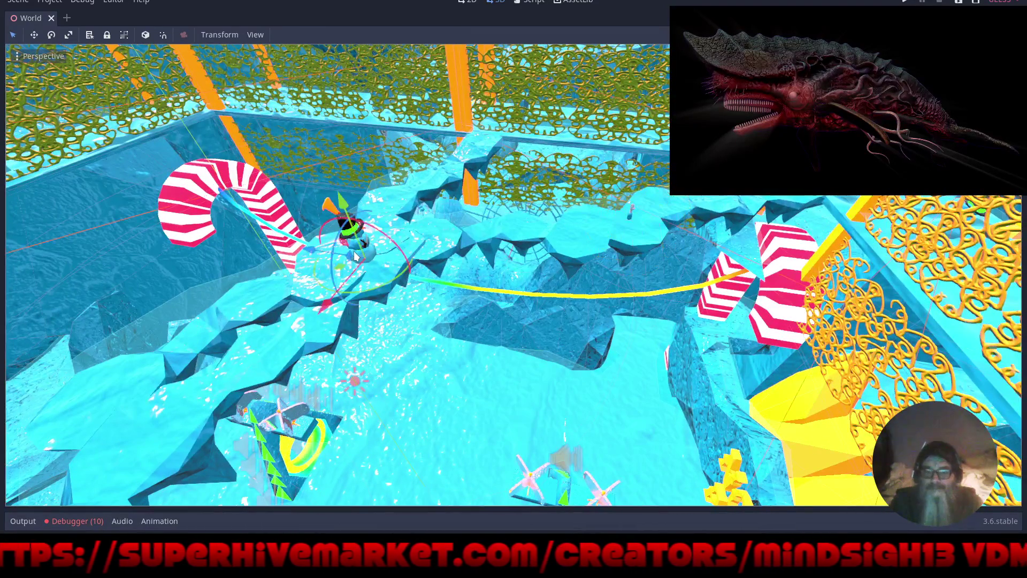
pyautogui.moveTo(594, 272)
pyautogui.mouseDown()
pyautogui.moveTo(524, 286)
pyautogui.moveTo(484, 254)
pyautogui.mouseUp()
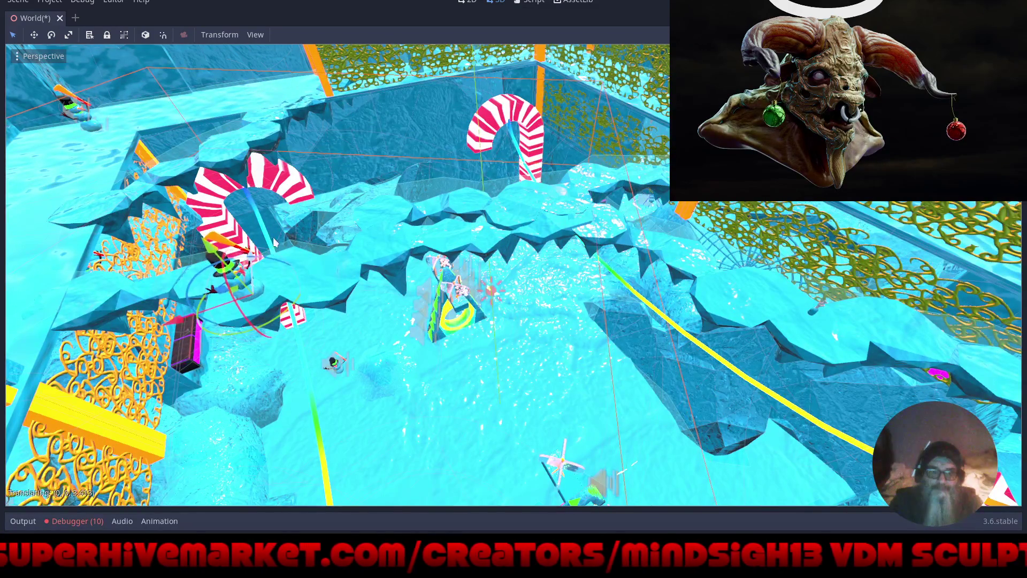
pyautogui.moveTo(590, 344)
pyautogui.mouseDown()
pyautogui.moveTo(227, 254)
pyautogui.moveTo(717, 355)
pyautogui.moveTo(619, 303)
pyautogui.moveTo(599, 272)
pyautogui.mouseUp()
# Pull back high over the North Pole gate, then save the scene and run the game
pyautogui.moveTo(612, 330)
pyautogui.mouseDown()
pyautogui.moveTo(692, 323)
pyautogui.moveTo(621, 341)
pyautogui.moveTo(630, 366)
pyautogui.moveTo(653, 379)
pyautogui.moveTo(688, 341)
pyautogui.moveTo(652, 310)
pyautogui.mouseUp()
pyautogui.scroll(5, 692, 323)
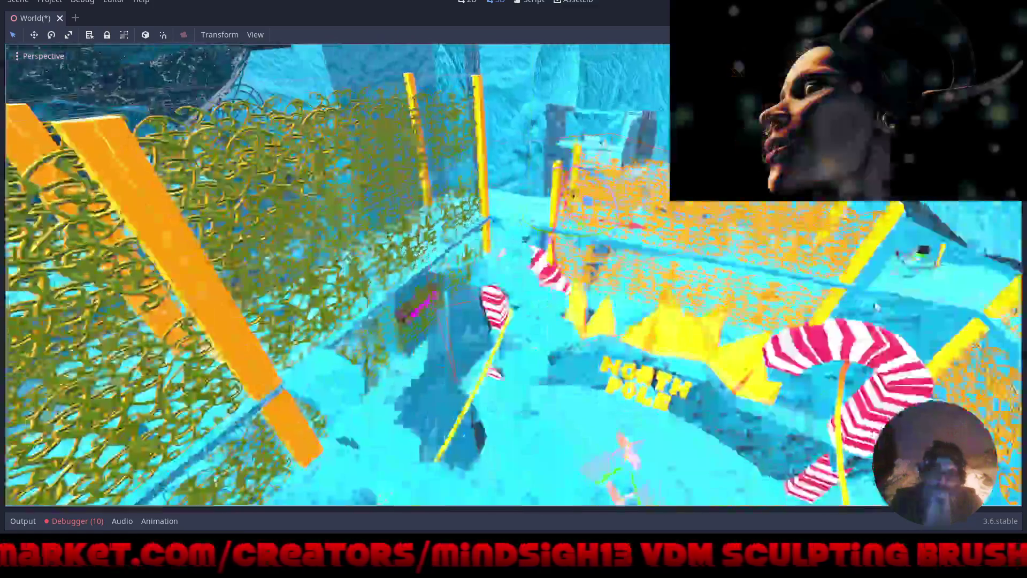
pyautogui.moveTo(875, 306); pyautogui.dragTo(640, 331)
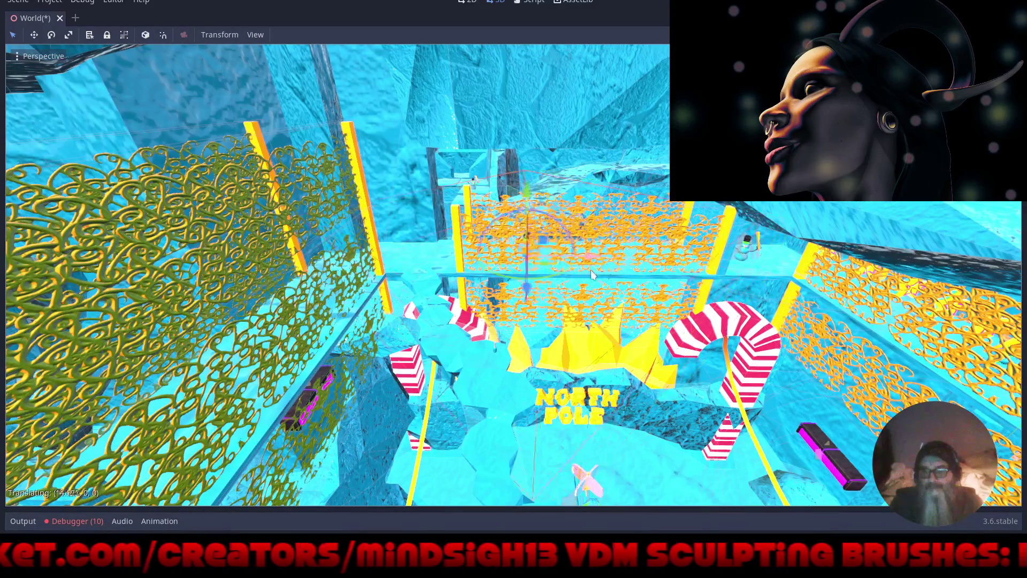
pyautogui.moveTo(591, 274); pyautogui.dragTo(566, 264)
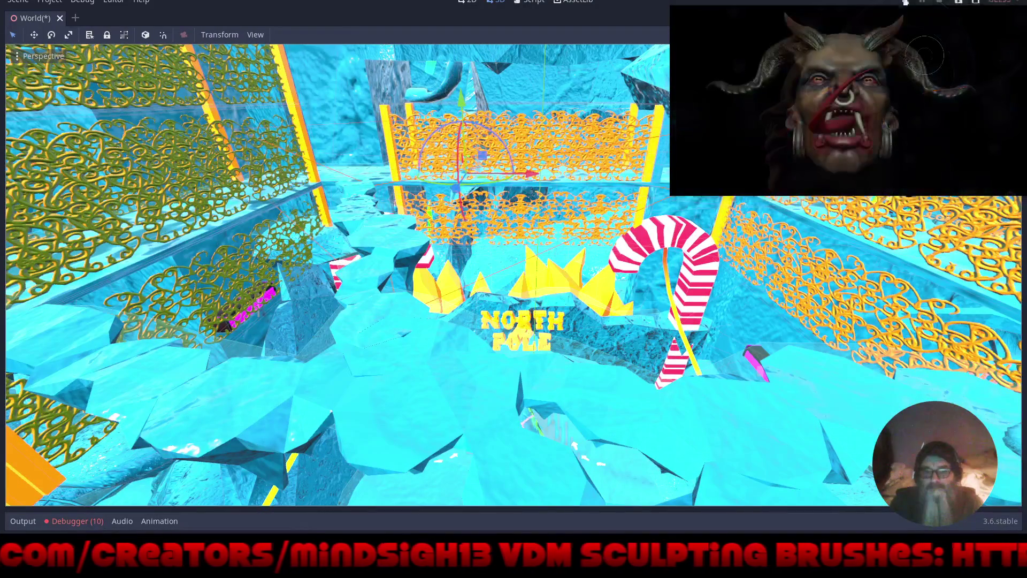
pyautogui.click(905, 2)
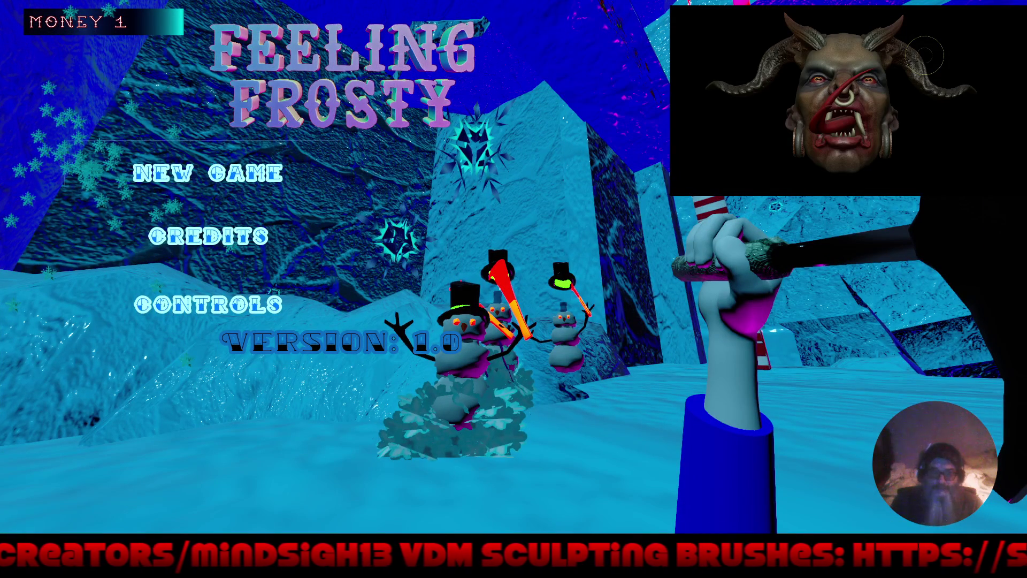
# Start a new game and walk under the bridge through the red-pillar corridor, collecting the 10-money star
pyautogui.press('Return')
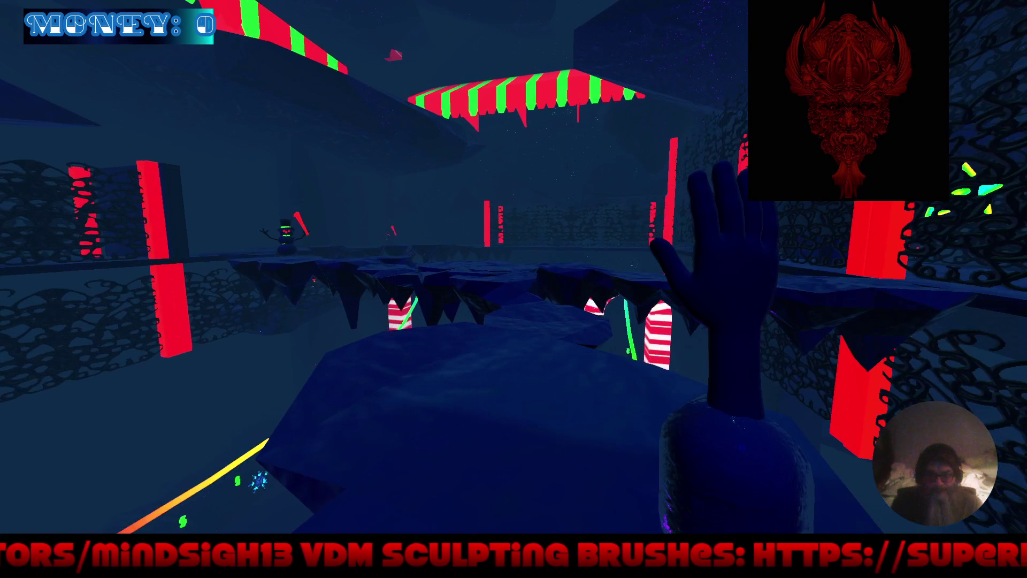
pyautogui.press('w')
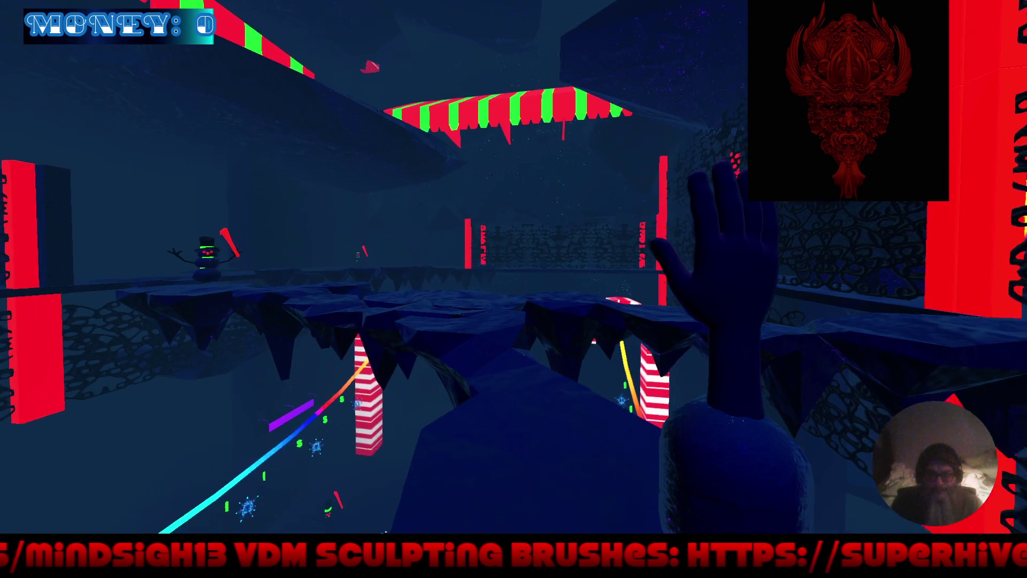
pyautogui.press('w')
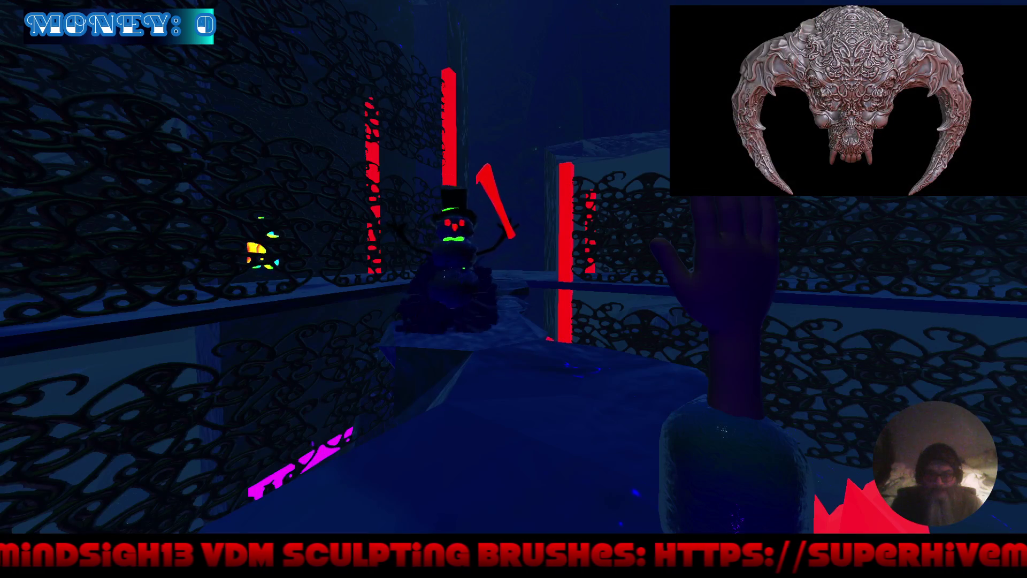
pyautogui.press('w')
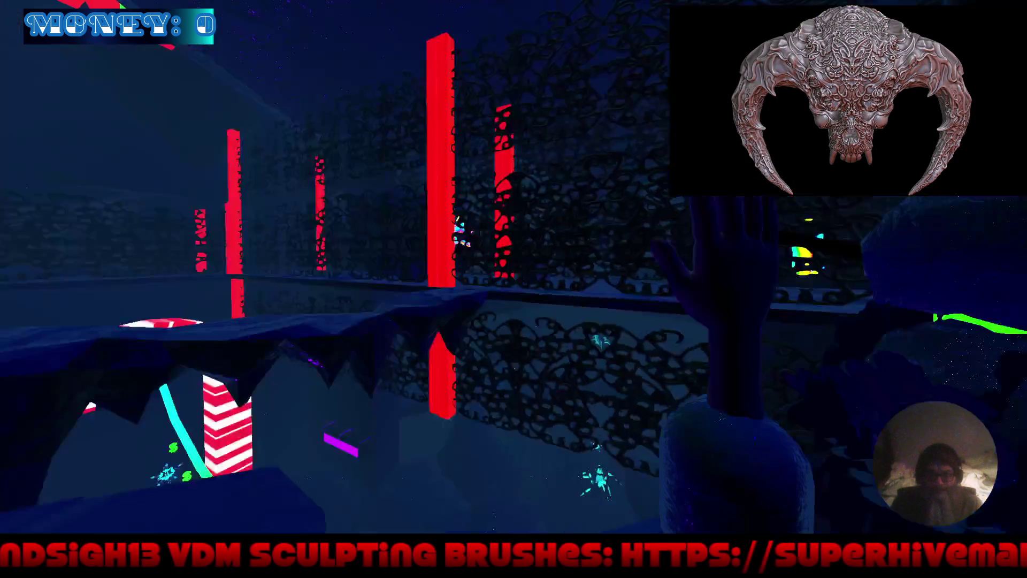
pyautogui.press('w')
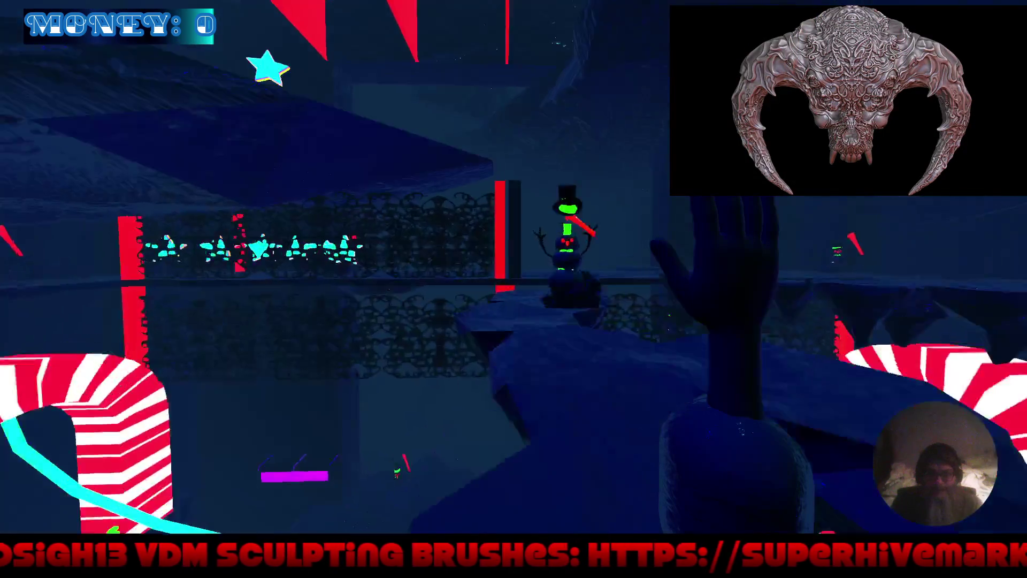
pyautogui.press('w')
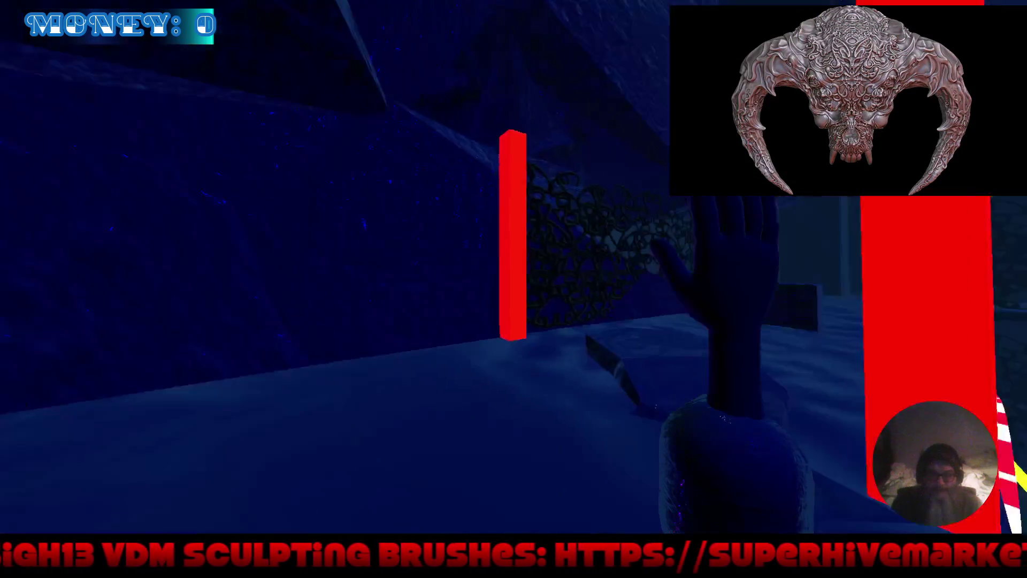
pyautogui.press('w')
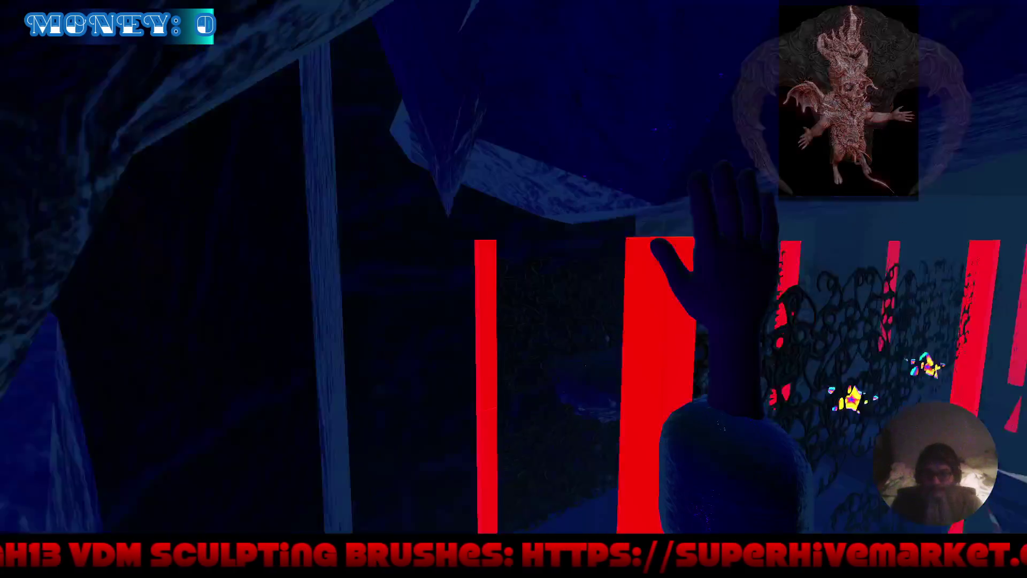
pyautogui.press('w')
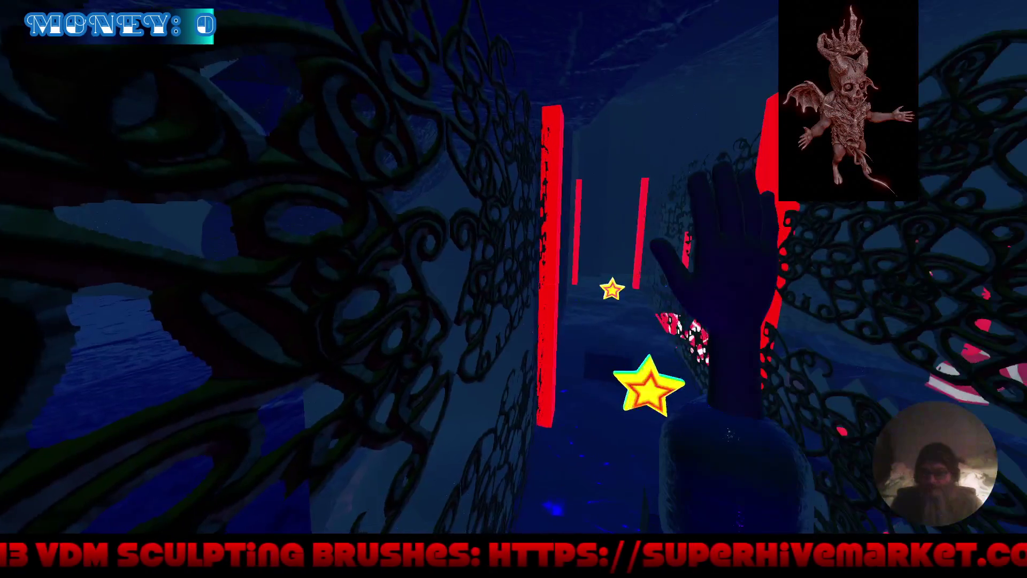
pyautogui.press('w')
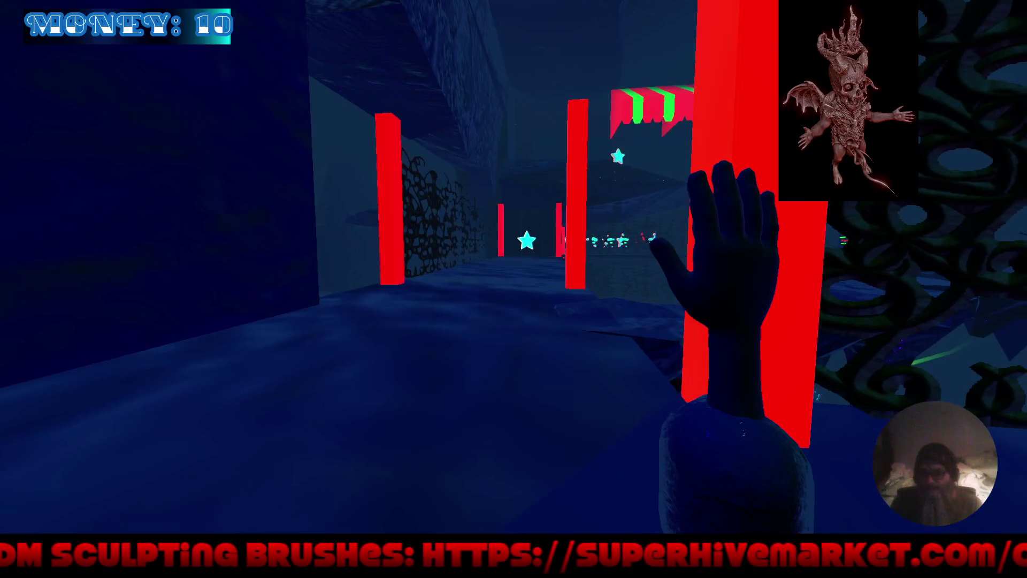
pyautogui.press('w')
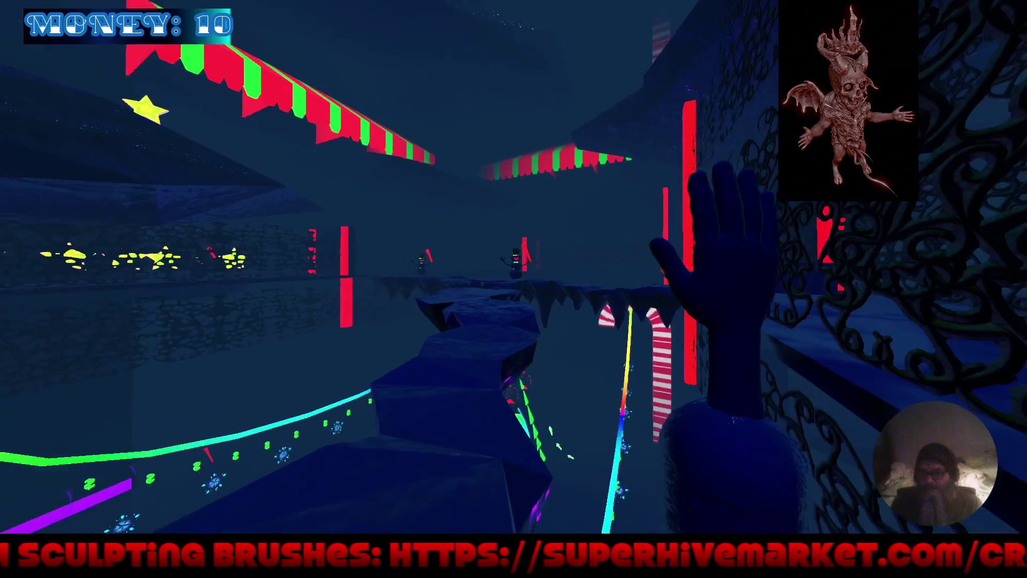
pyautogui.press('w')
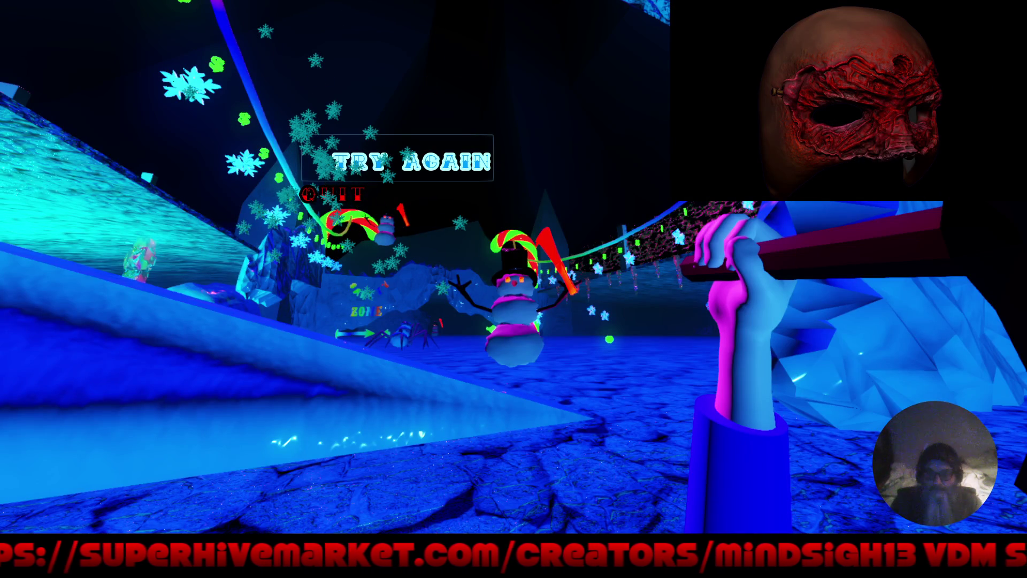
# Restart the level, walk past the snowman along the track collecting a coin, then quit
pyautogui.click(397, 160)
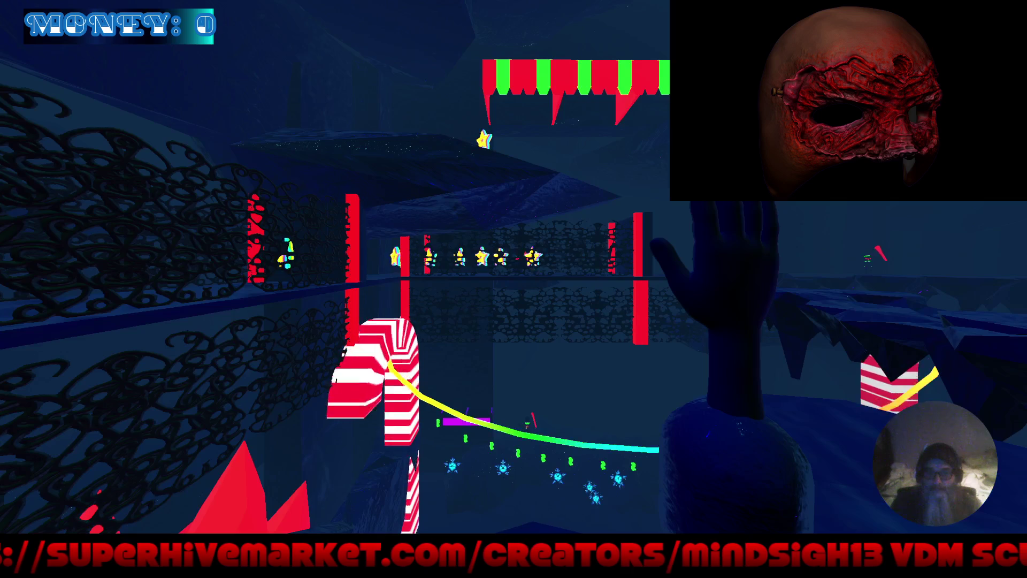
pyautogui.press('w')
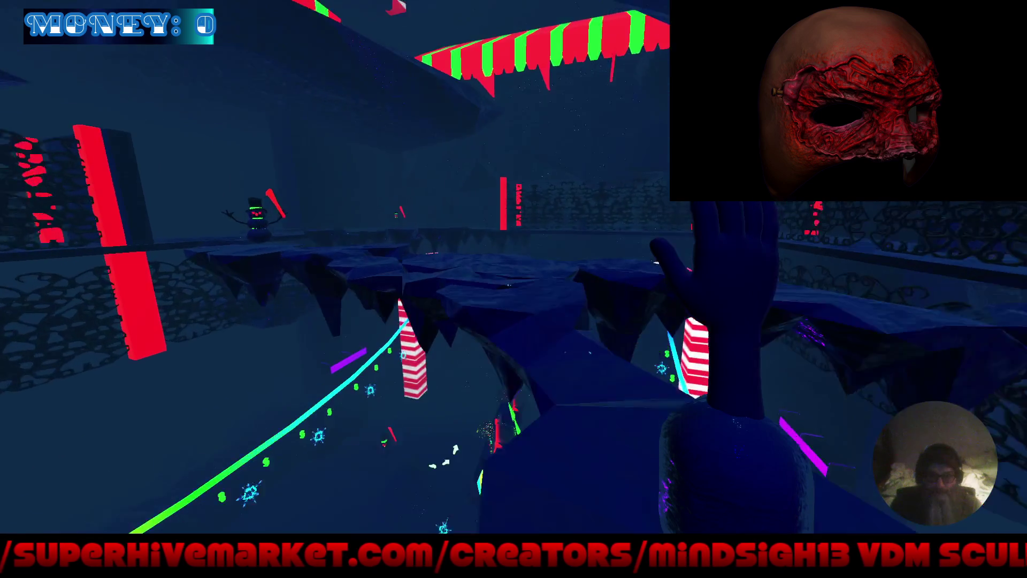
pyautogui.press('w')
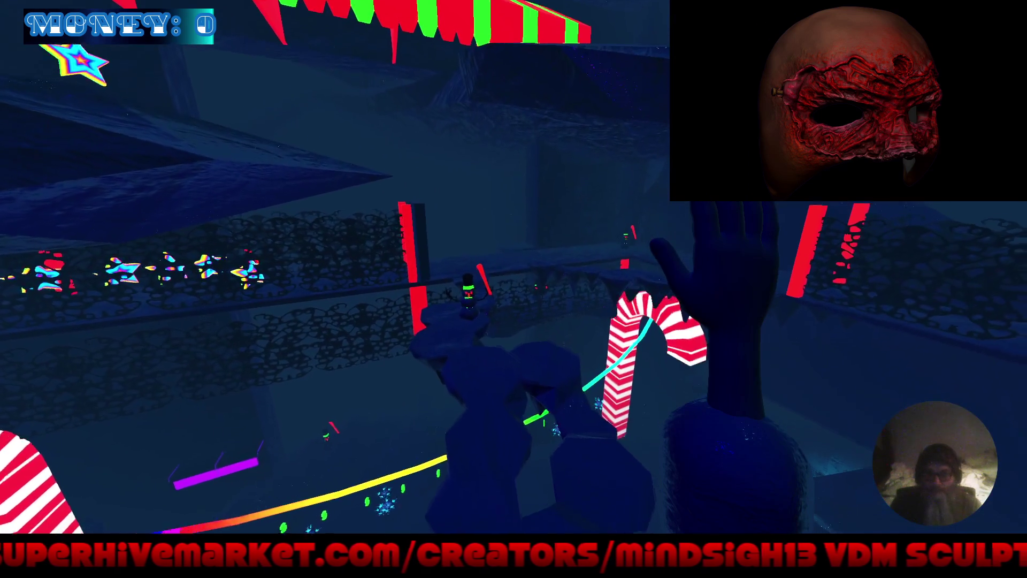
pyautogui.press('w')
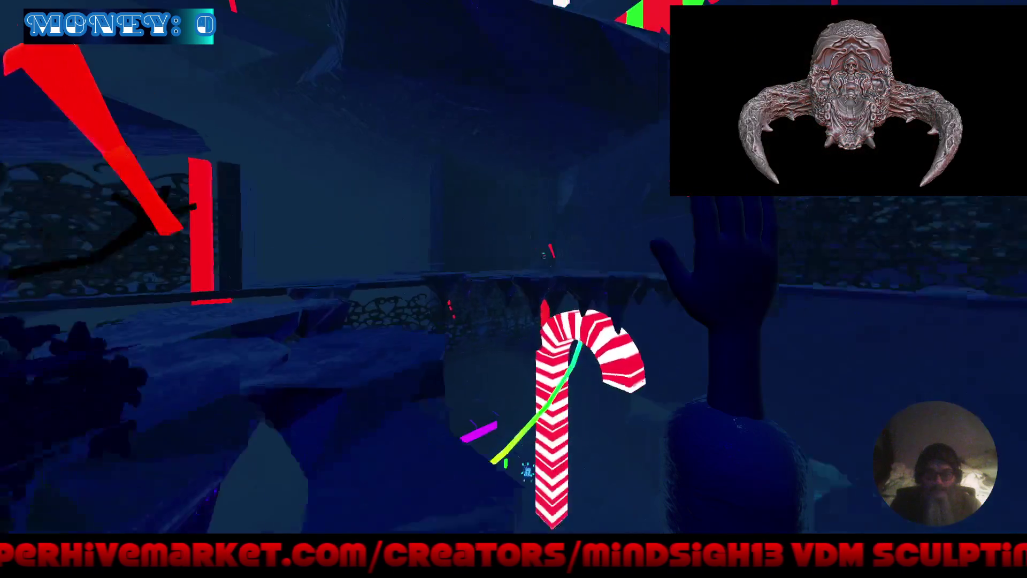
pyautogui.press('w')
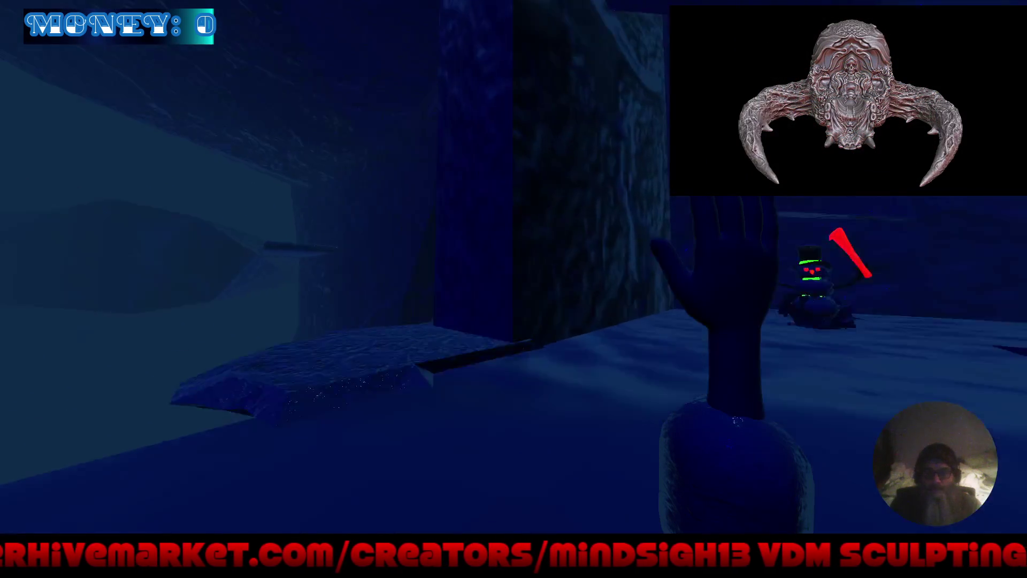
pyautogui.press('w')
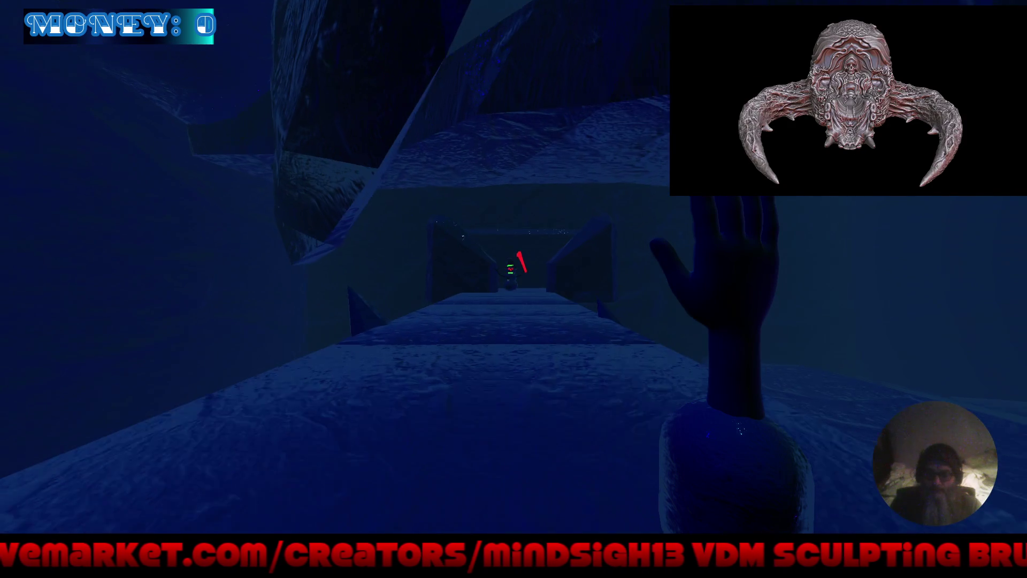
pyautogui.press('w')
pyautogui.press('w')
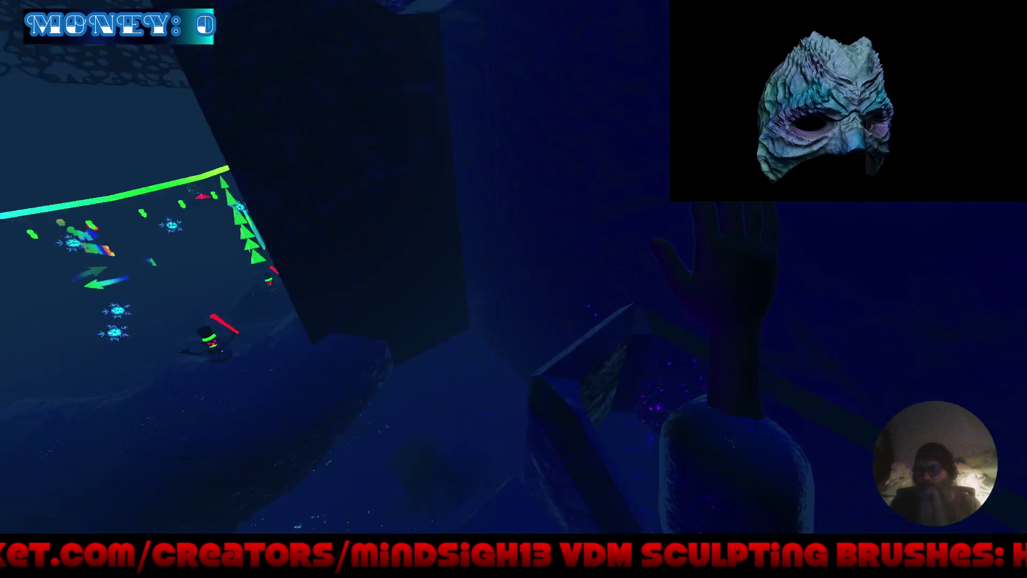
pyautogui.press('w')
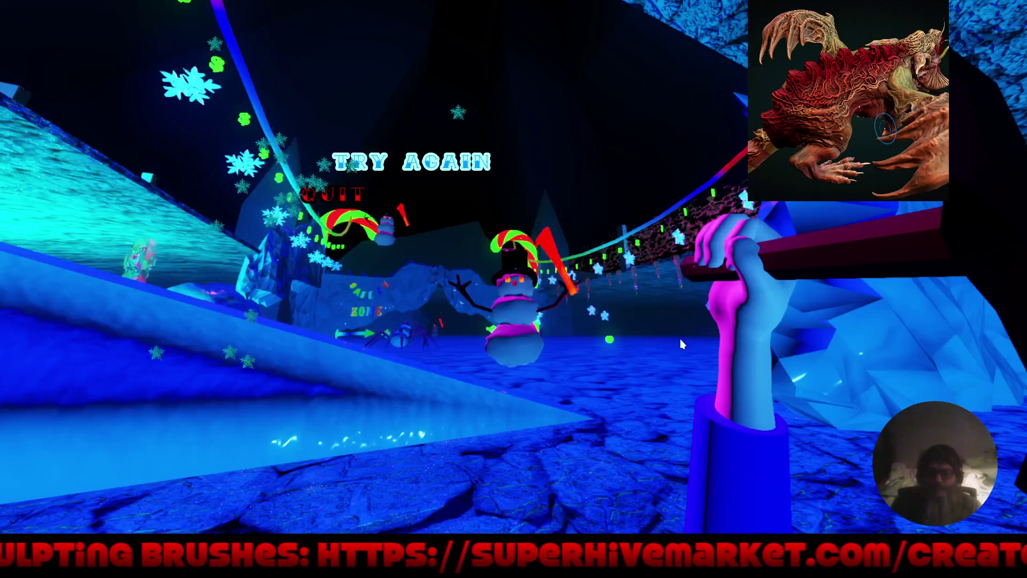
pyautogui.click(316, 192)
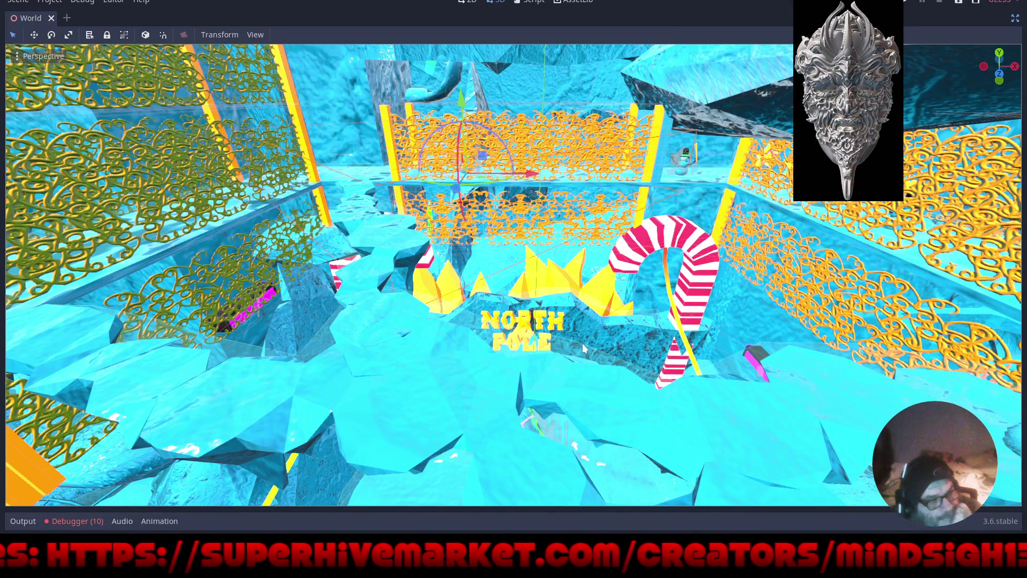
# Fly the editor view toward the North Pole sign and bring up Scene > Open Recent
pyautogui.rightClick(492, 369)
pyautogui.press('w')
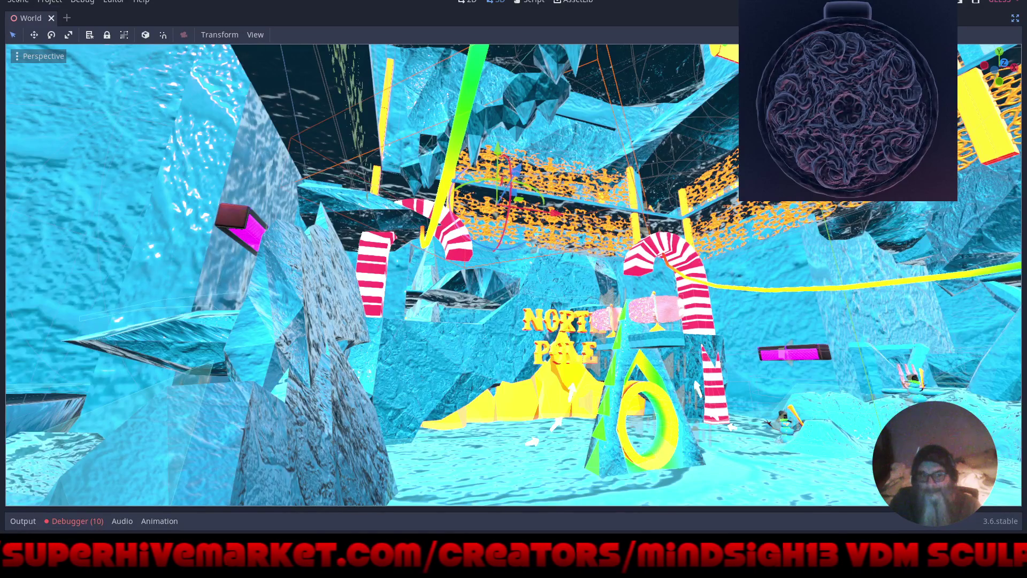
pyautogui.click(18, 1)
pyautogui.moveTo(35, 63)
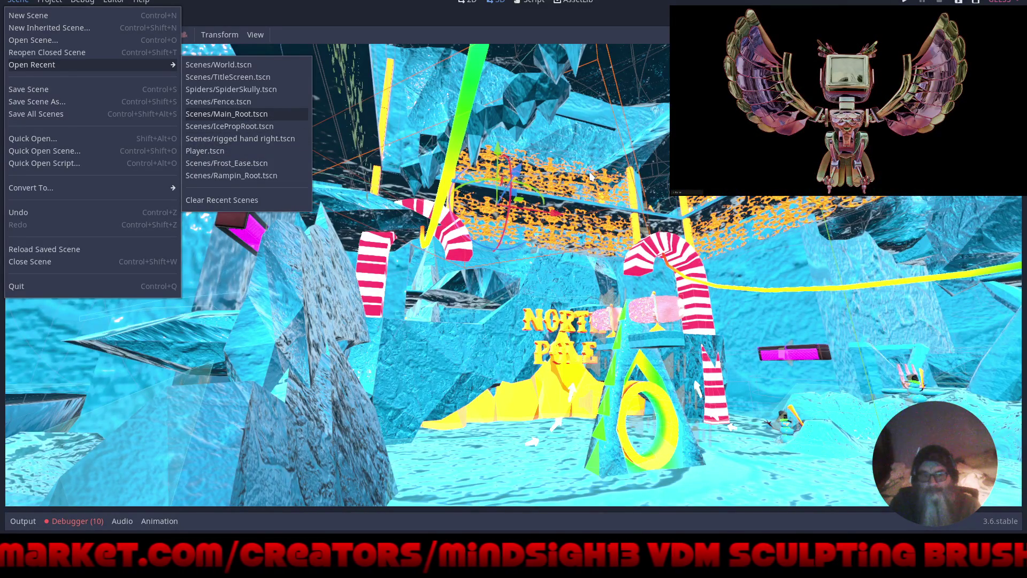
# Open Scenes/Main_Root.tscn from the recent-scenes list
pyautogui.click(227, 113)
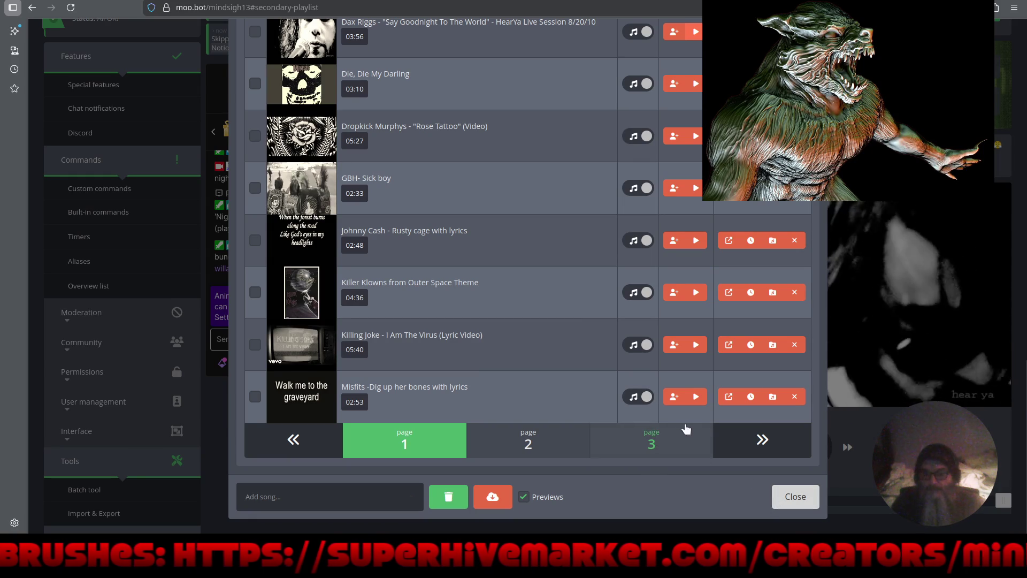
# Remove 'Dig up her bones', the Killing Joke song, 'Skulls' and the Motörhead cover, then NOFX
pyautogui.click(795, 396)
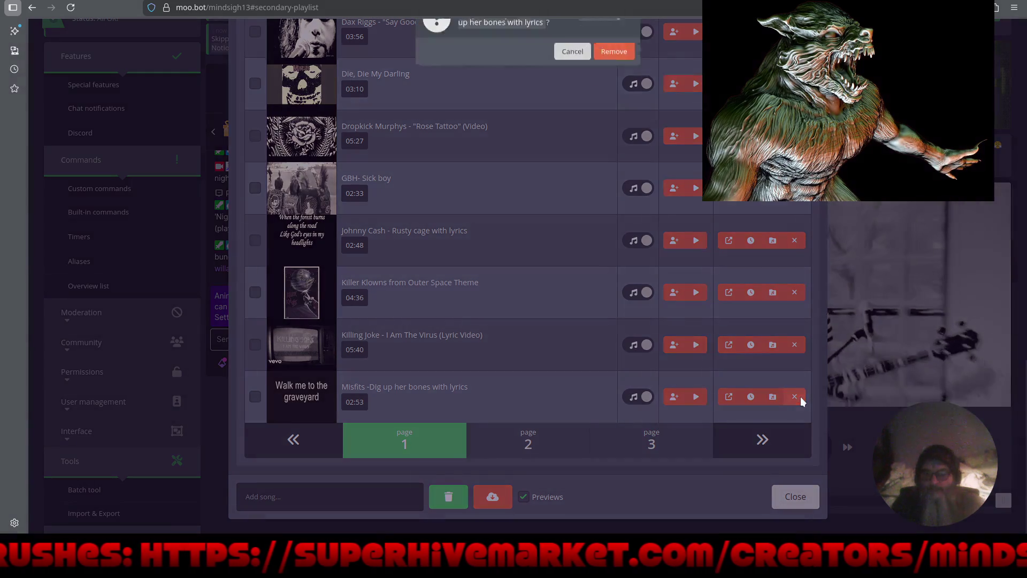
pyautogui.click(613, 87)
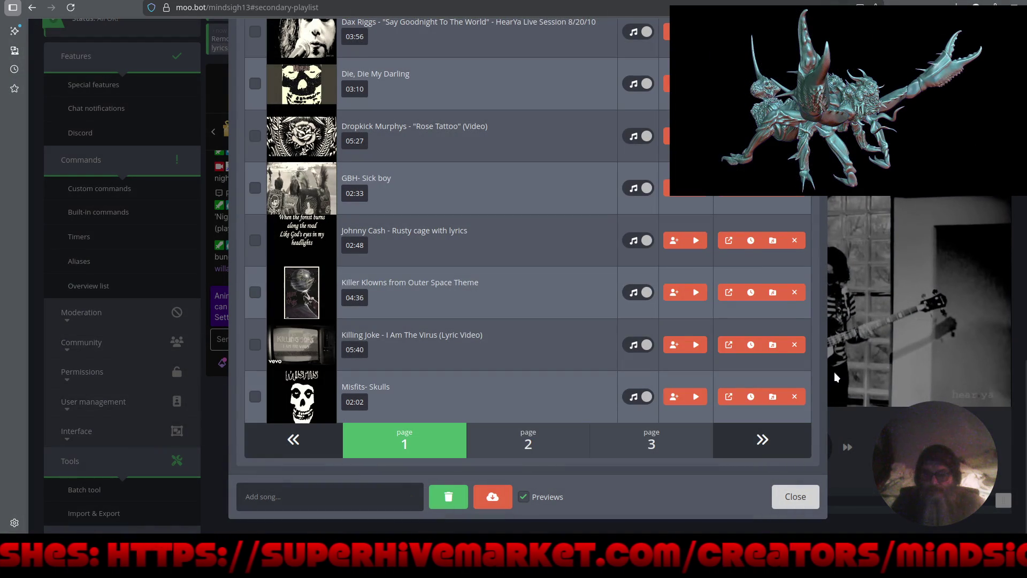
pyautogui.click(795, 345)
pyautogui.click(615, 84)
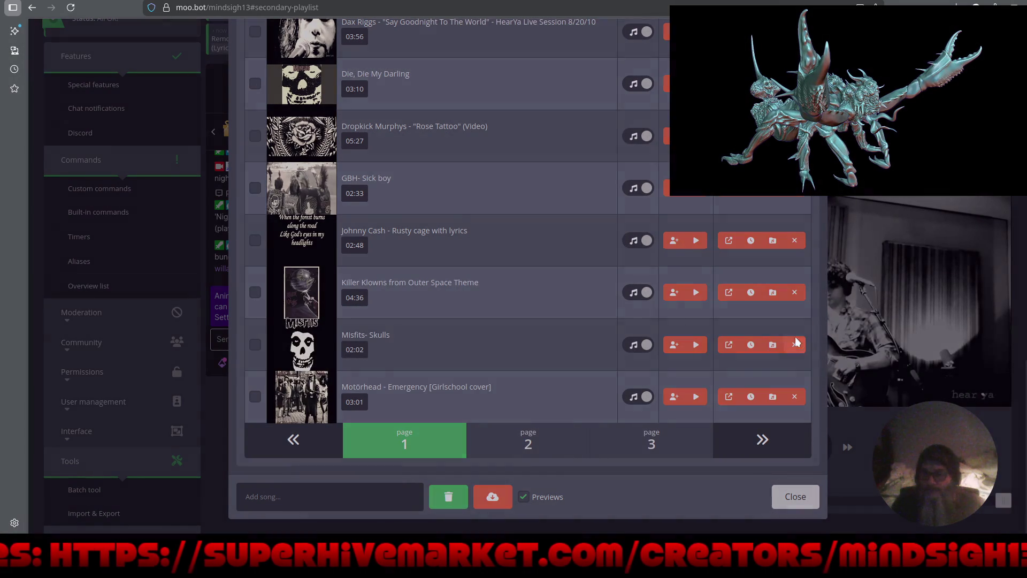
pyautogui.click(794, 344)
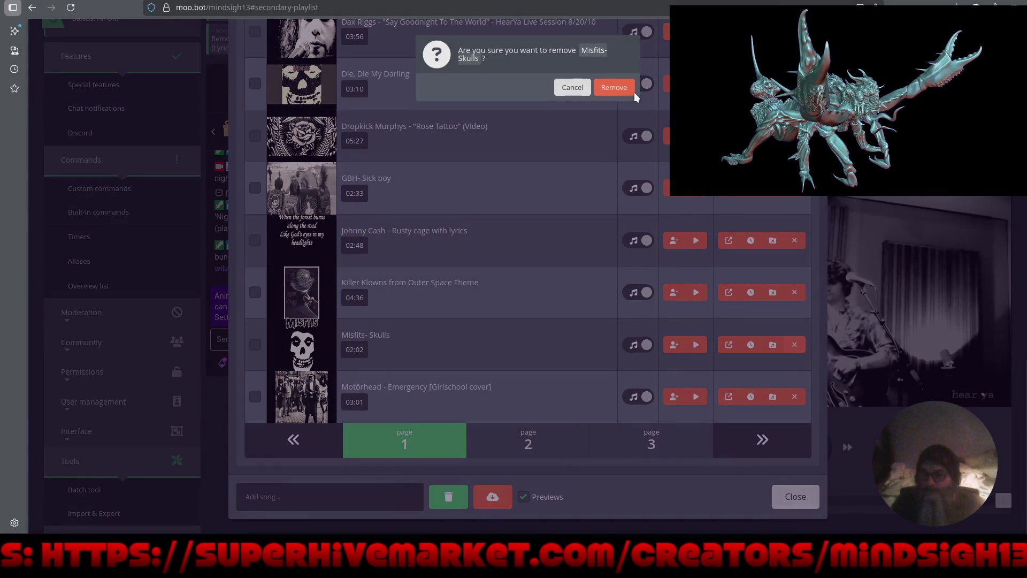
pyautogui.click(619, 88)
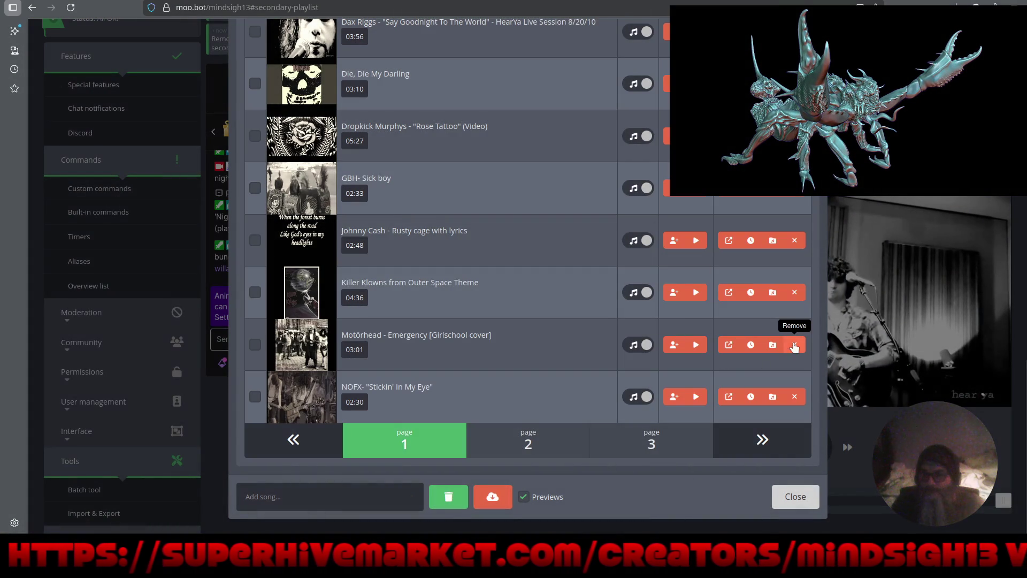
pyautogui.click(794, 345)
pyautogui.click(608, 92)
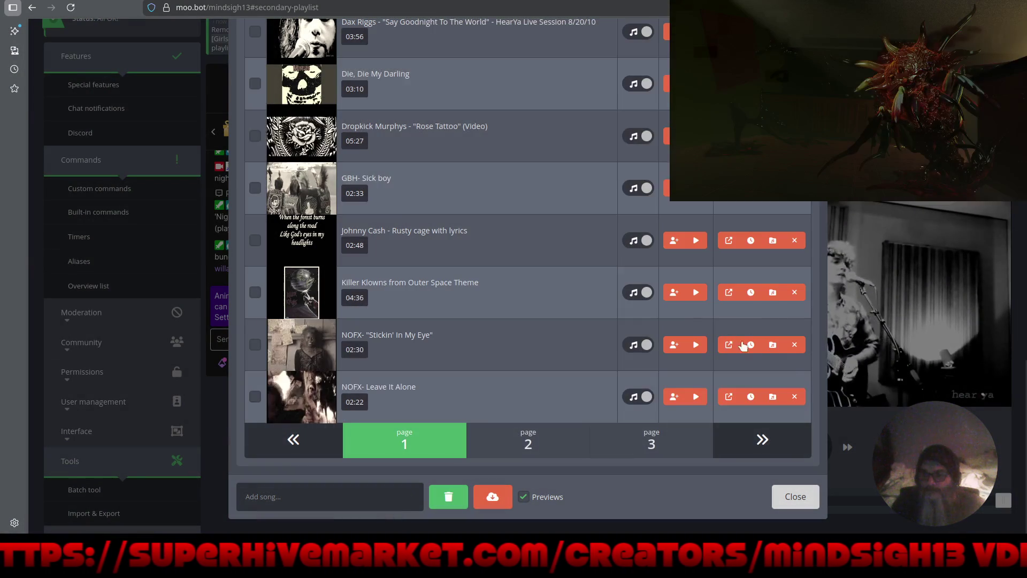
pyautogui.click(794, 345)
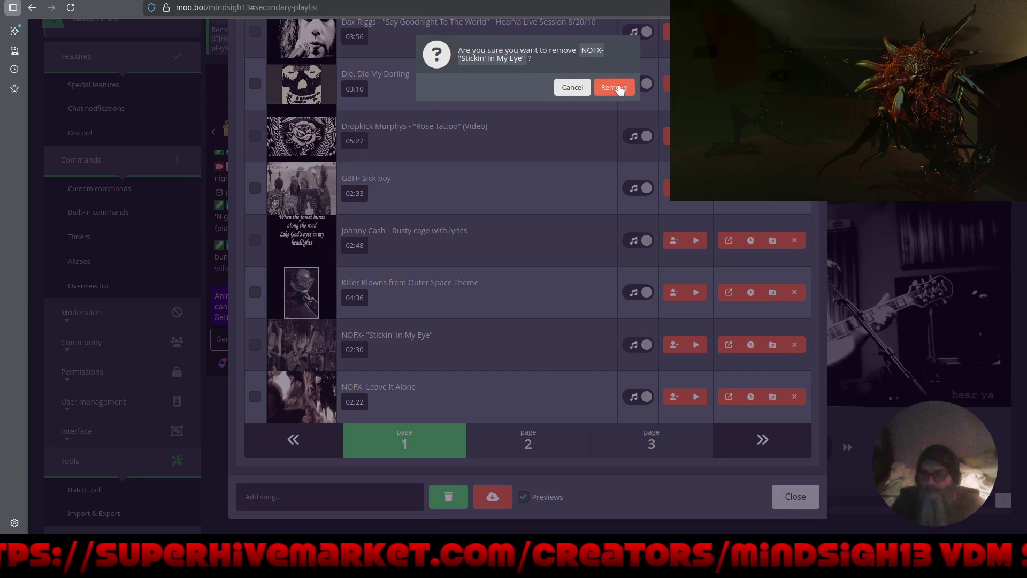
# Confirm removing NOFX 'Stickin' In My Eye' and tick six songs, 'The Idiots Are Taking Over' through 'Die, Die My Darling'
pyautogui.click(618, 87)
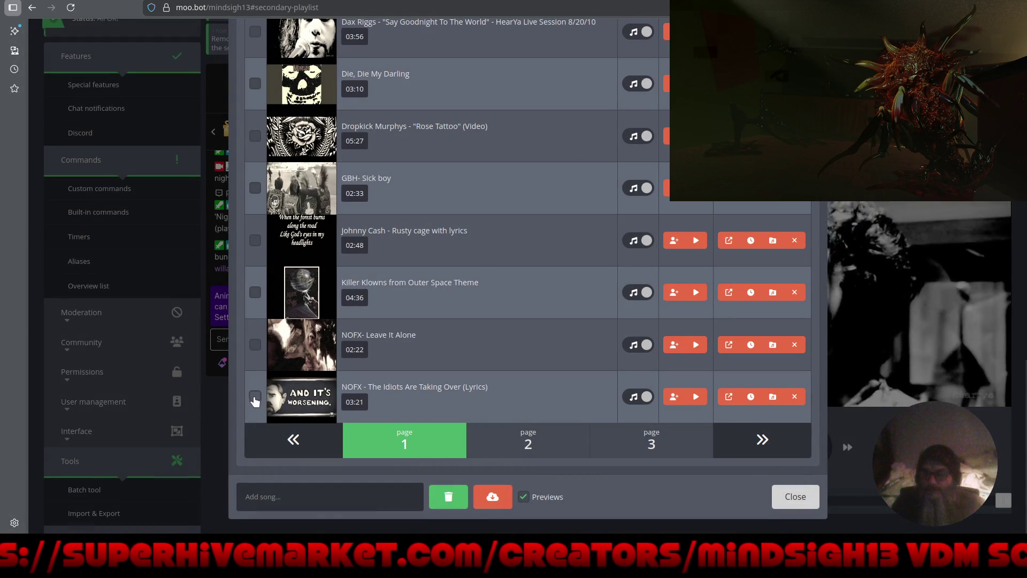
pyautogui.click(255, 397)
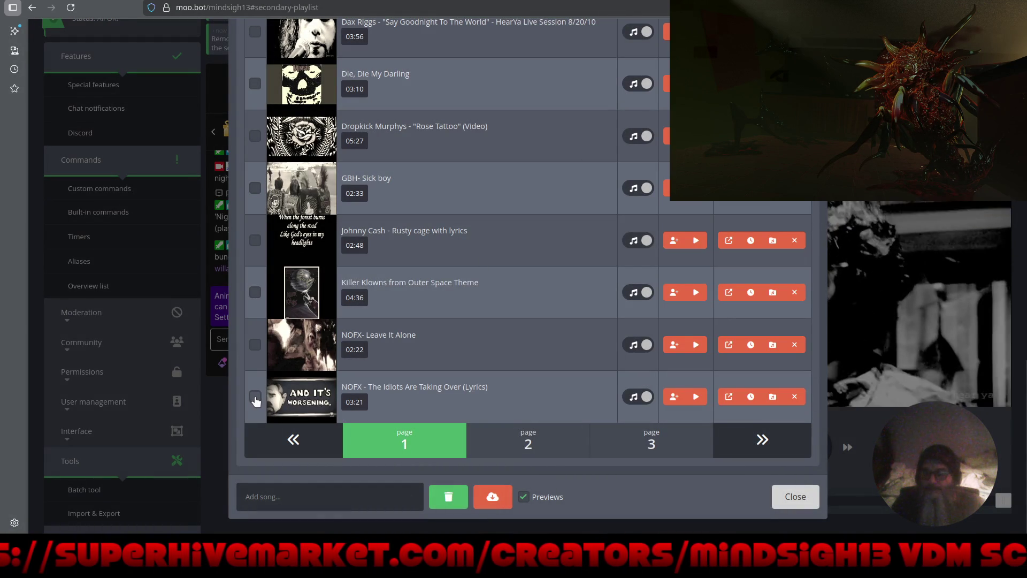
pyautogui.click(255, 346)
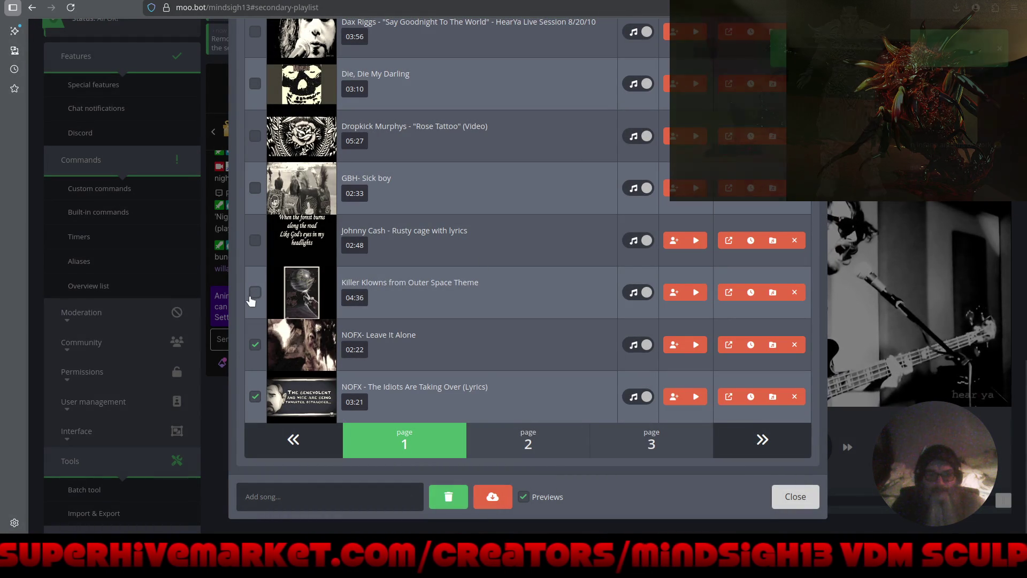
pyautogui.click(255, 292)
pyautogui.click(255, 240)
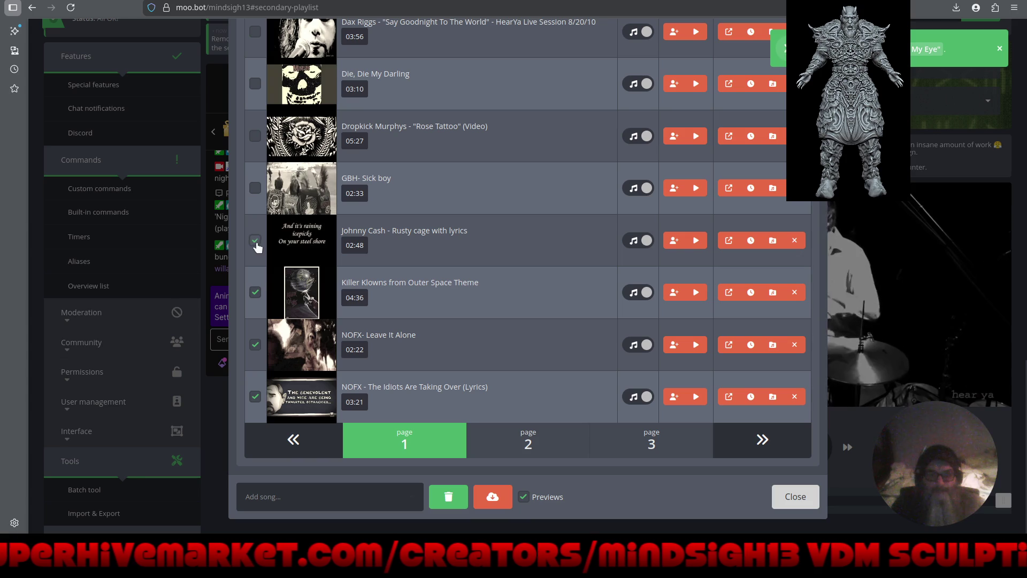
pyautogui.click(255, 188)
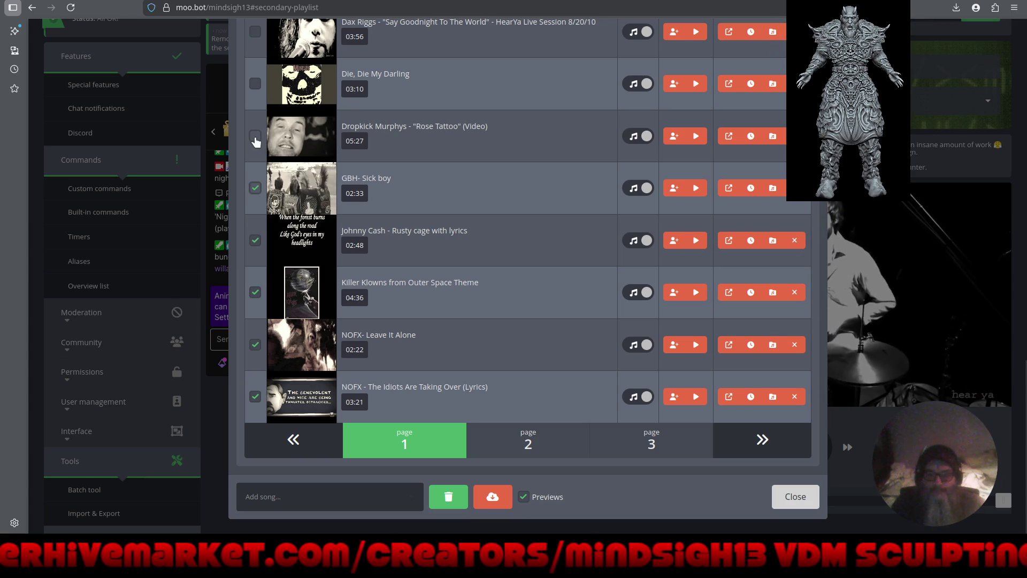
pyautogui.click(255, 83)
# Also tick Black Flag 'Black Coffee' and the Agent Orange song, then remove all selected songs
pyautogui.scroll(5, 436, 259)
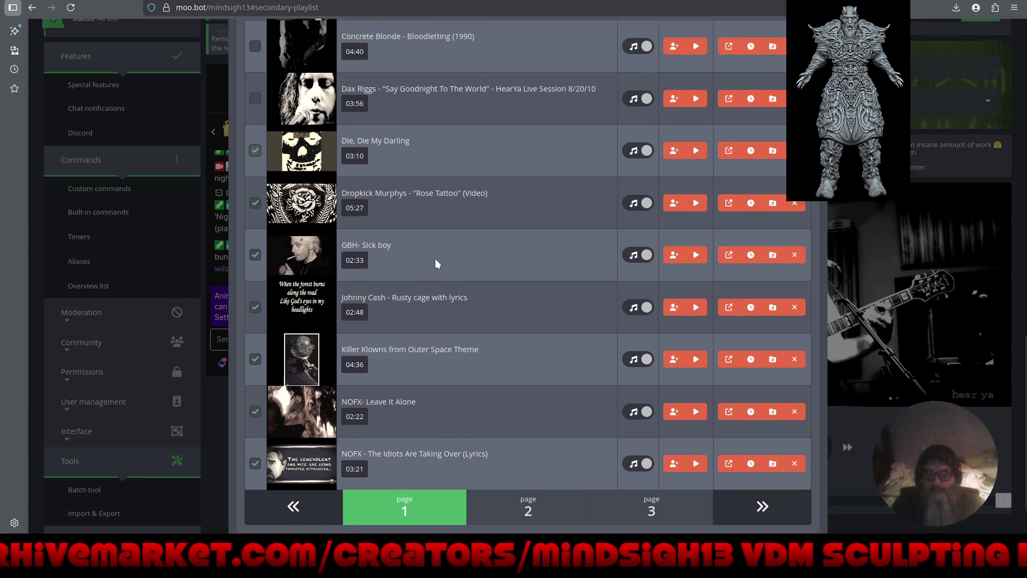
pyautogui.scroll(1, 435, 259)
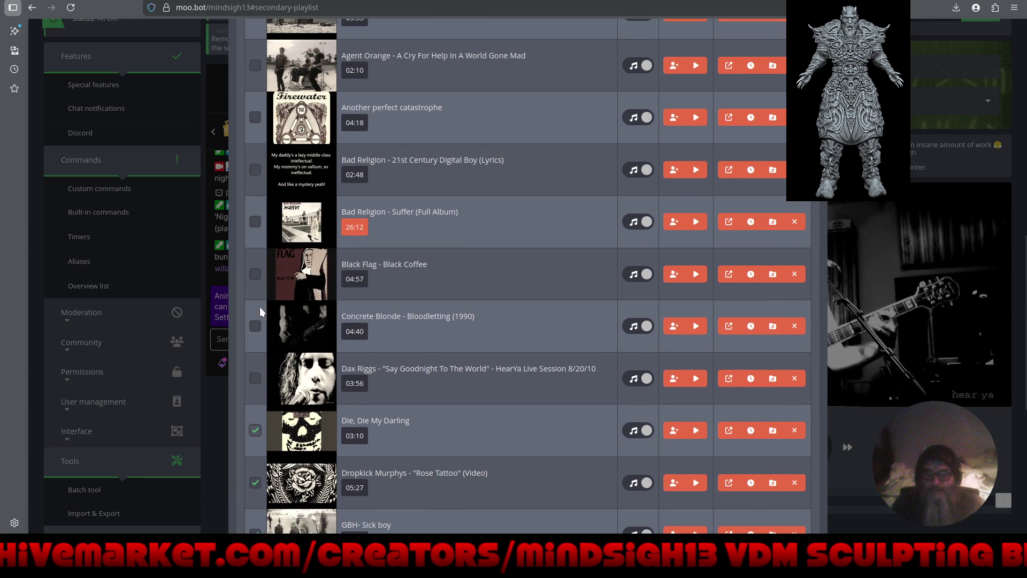
pyautogui.click(256, 274)
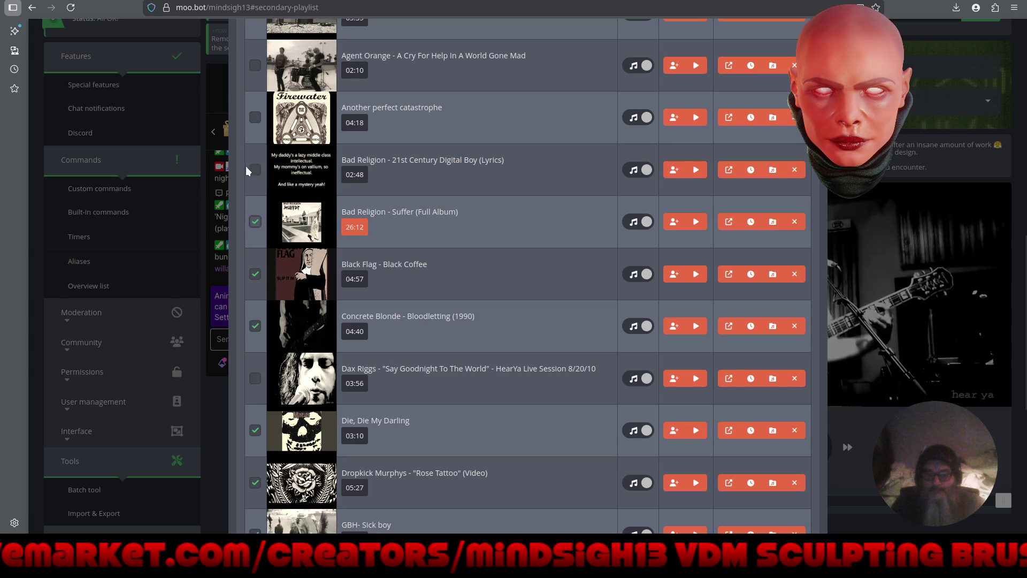
pyautogui.click(256, 66)
pyautogui.scroll(3, 428, 238)
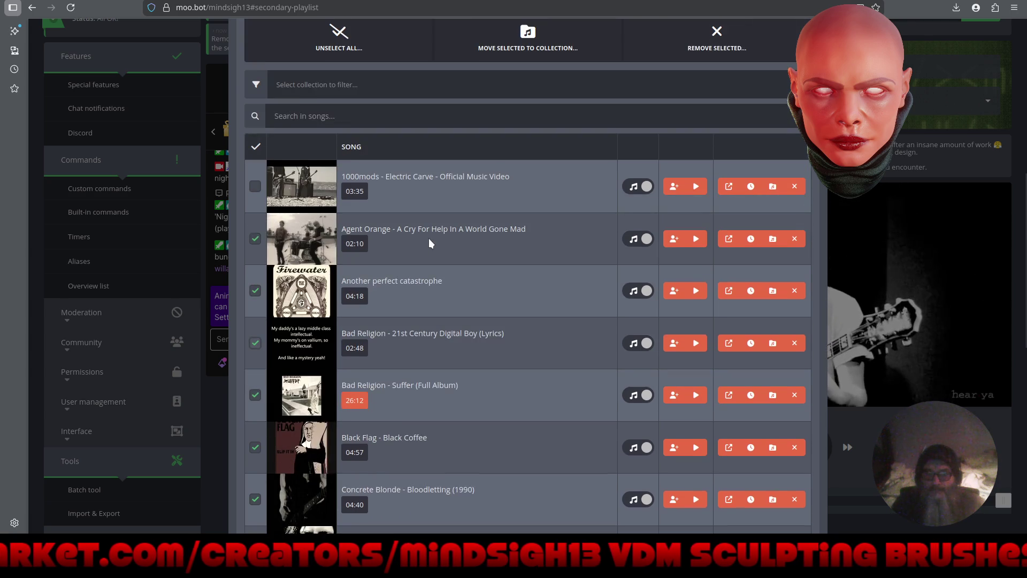
pyautogui.scroll(3, 430, 243)
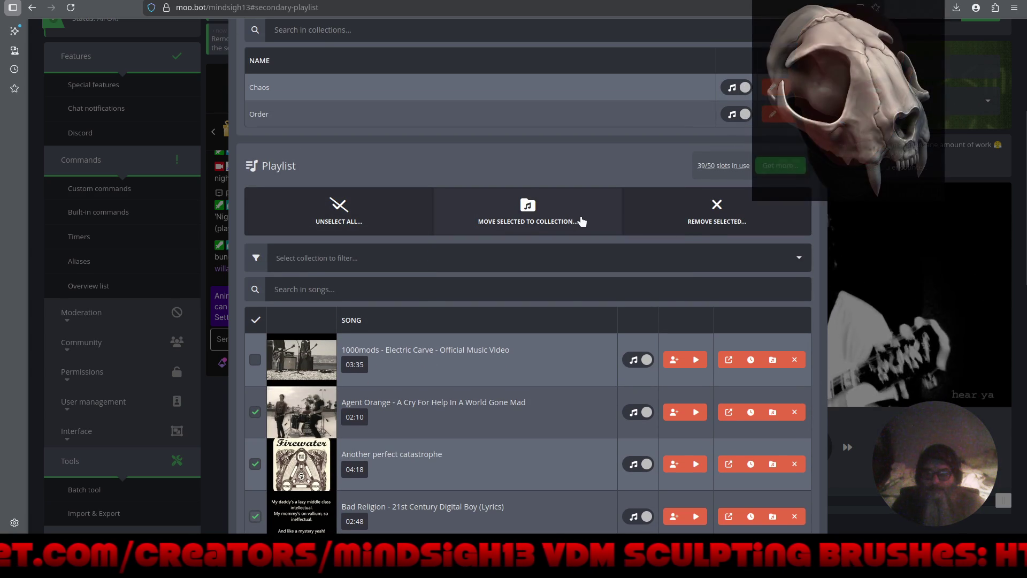
pyautogui.click(685, 216)
pyautogui.click(606, 97)
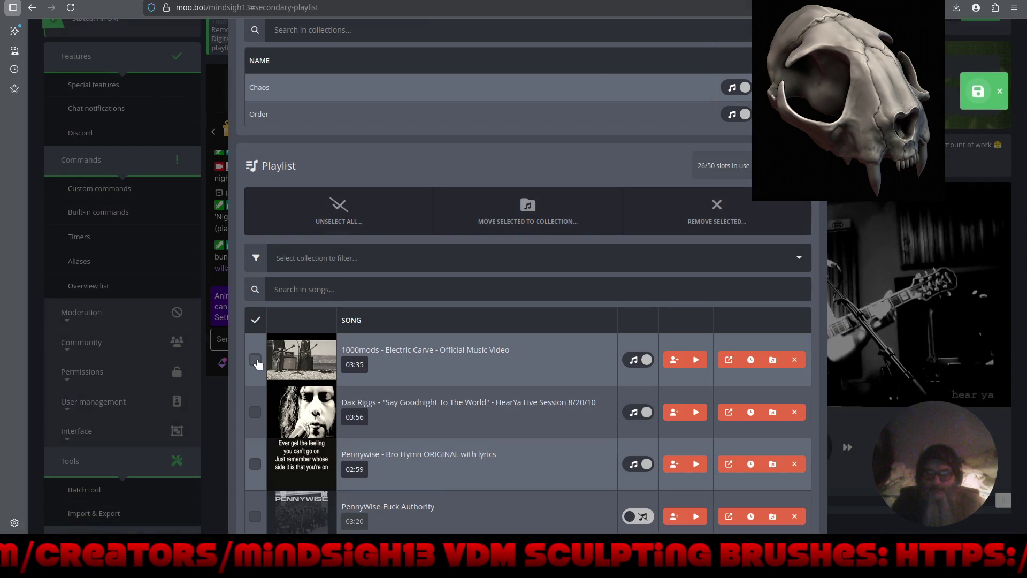
# Mark Electric Carve, Bro Hymn, Fuck Authority, Digital Silence and Public Image for removal
pyautogui.click(255, 360)
pyautogui.click(255, 464)
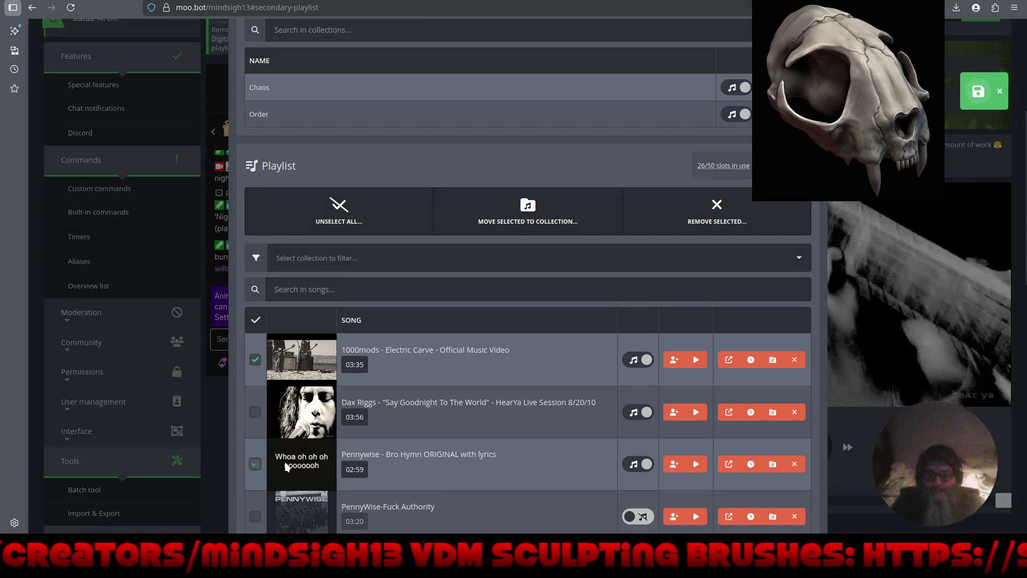
pyautogui.scroll(-3, 454, 394)
pyautogui.click(255, 343)
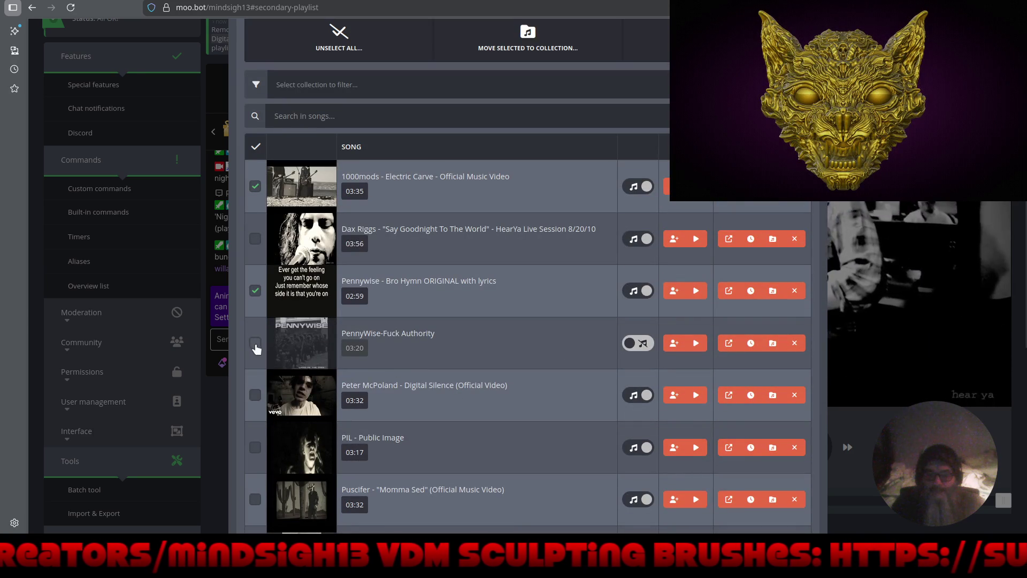
pyautogui.click(255, 395)
pyautogui.click(255, 447)
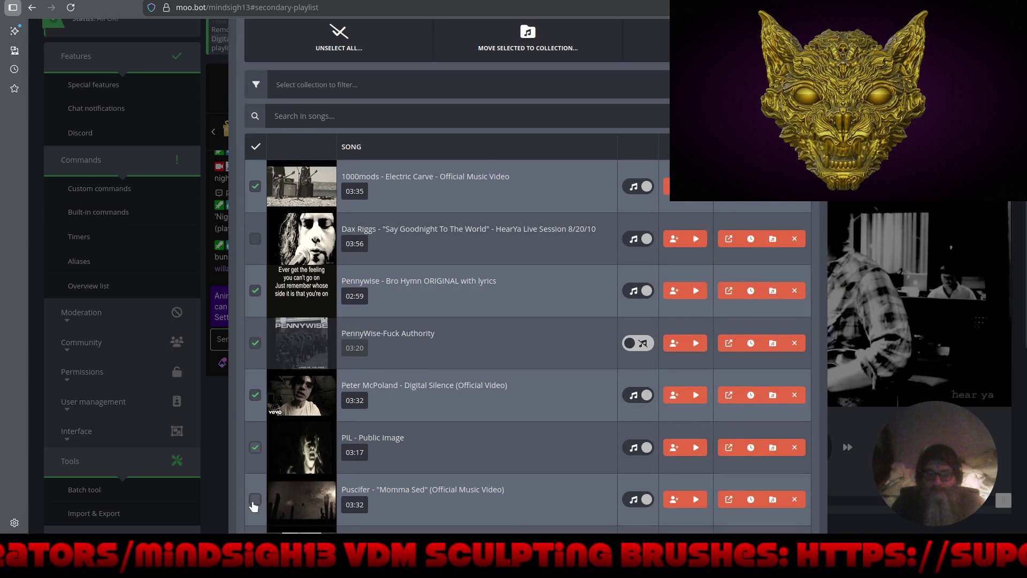
pyautogui.scroll(-5, 516, 437)
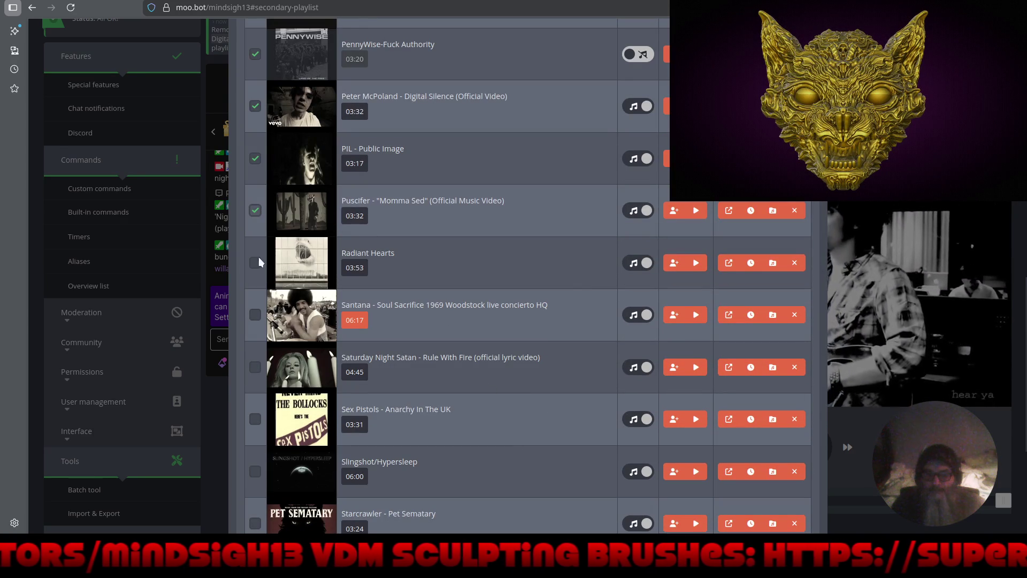
# Mark the Radiant Hearts, Santana, Sex Pistols, Slingshot, Starcrawler, Stone Sober and Black Angels songs
pyautogui.click(256, 263)
pyautogui.click(255, 315)
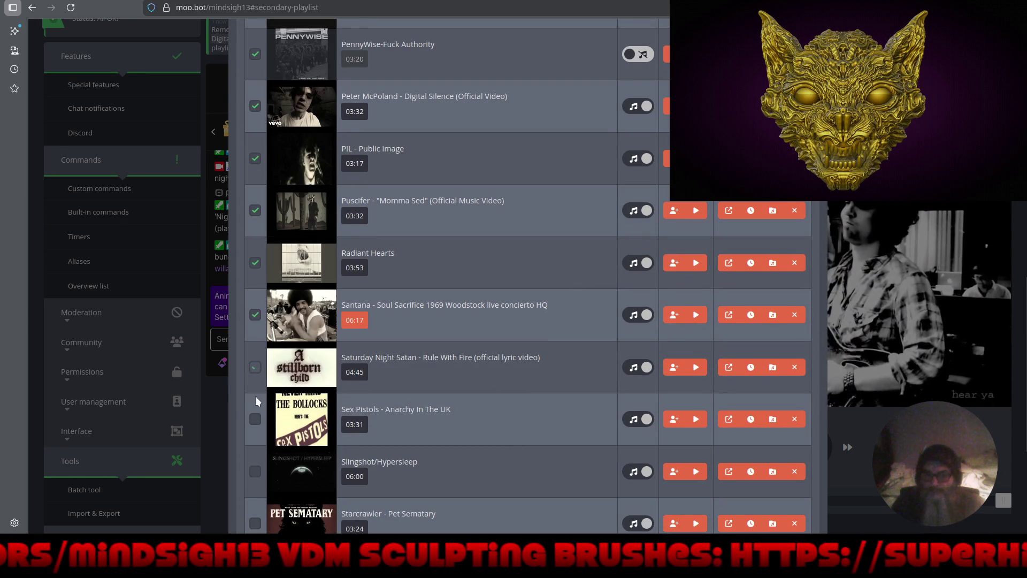
pyautogui.click(255, 419)
pyautogui.click(255, 471)
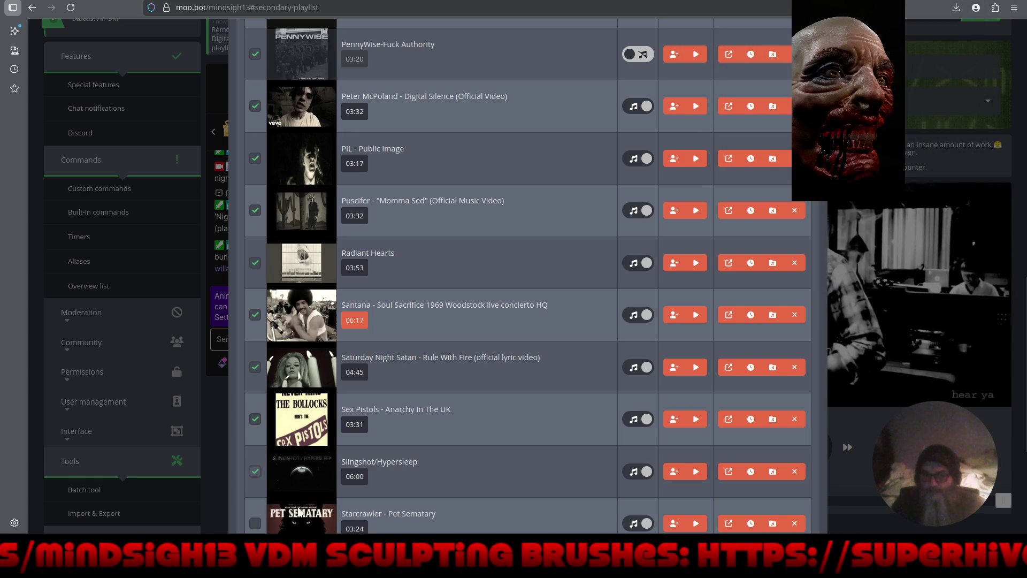
pyautogui.click(255, 523)
pyautogui.scroll(-4, 418, 413)
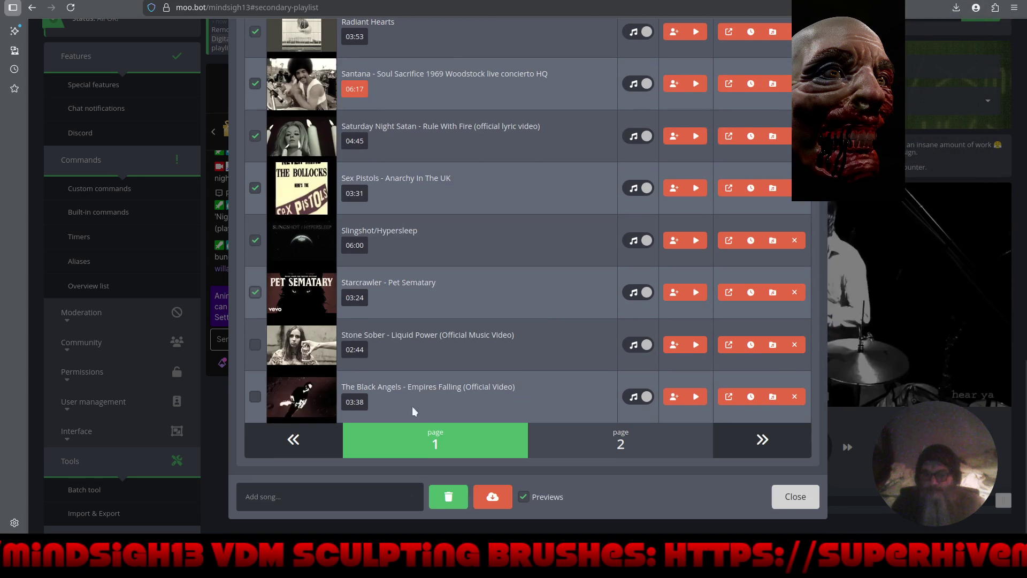
pyautogui.click(251, 346)
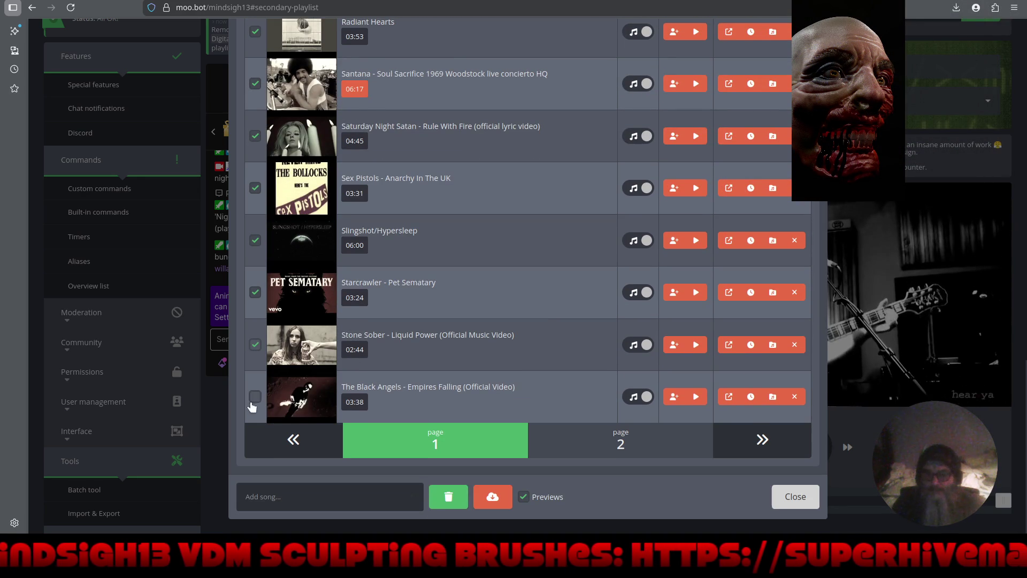
pyautogui.click(255, 397)
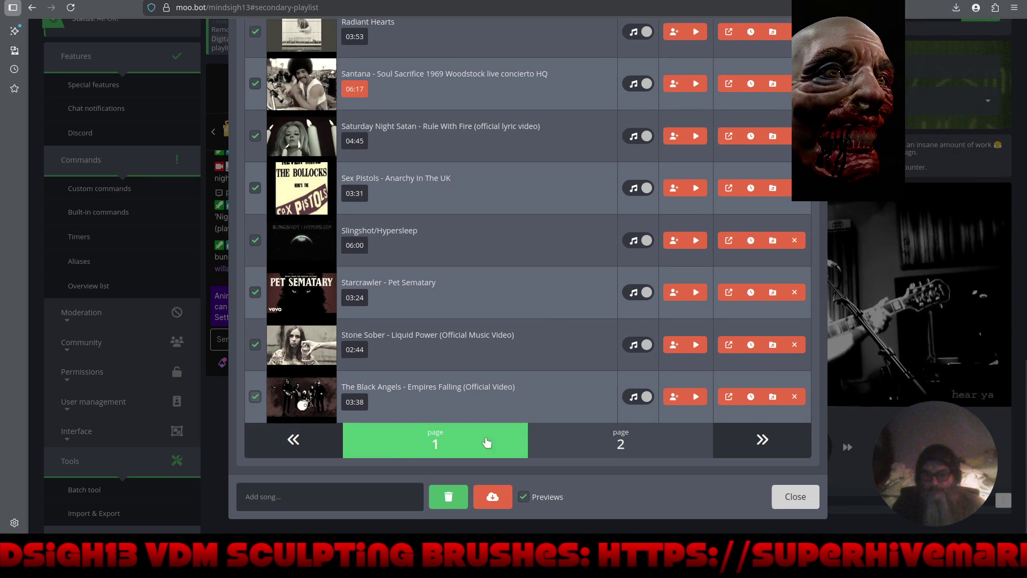
# On page 2, mark We Are 138, both Violent Femmes, TV On The Radio, Turbonegro, Misfits and Mainliners songs
pyautogui.click(593, 444)
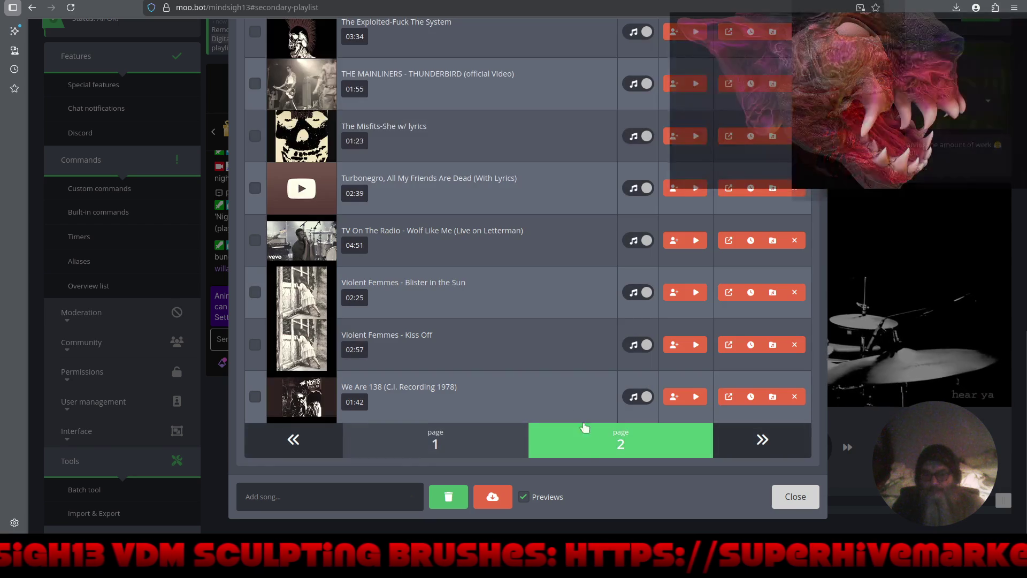
pyautogui.click(255, 396)
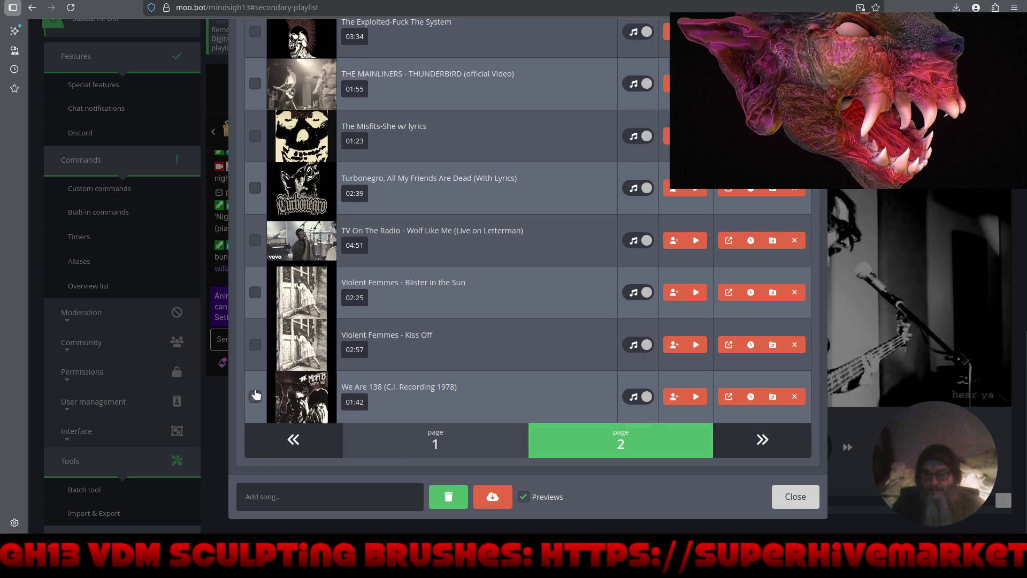
pyautogui.click(255, 344)
pyautogui.click(254, 293)
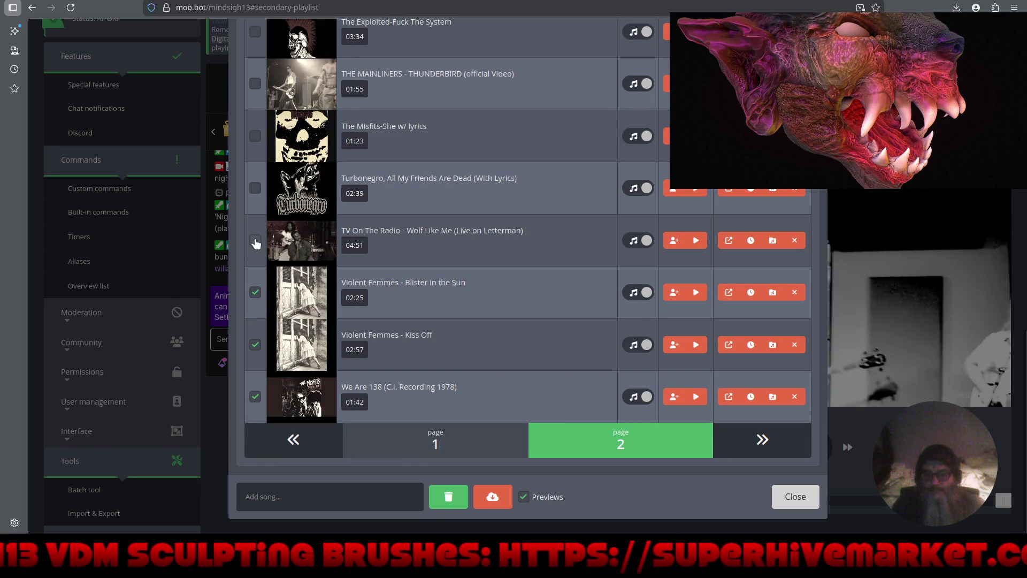
pyautogui.click(255, 241)
pyautogui.click(255, 189)
pyautogui.scroll(2, 370, 268)
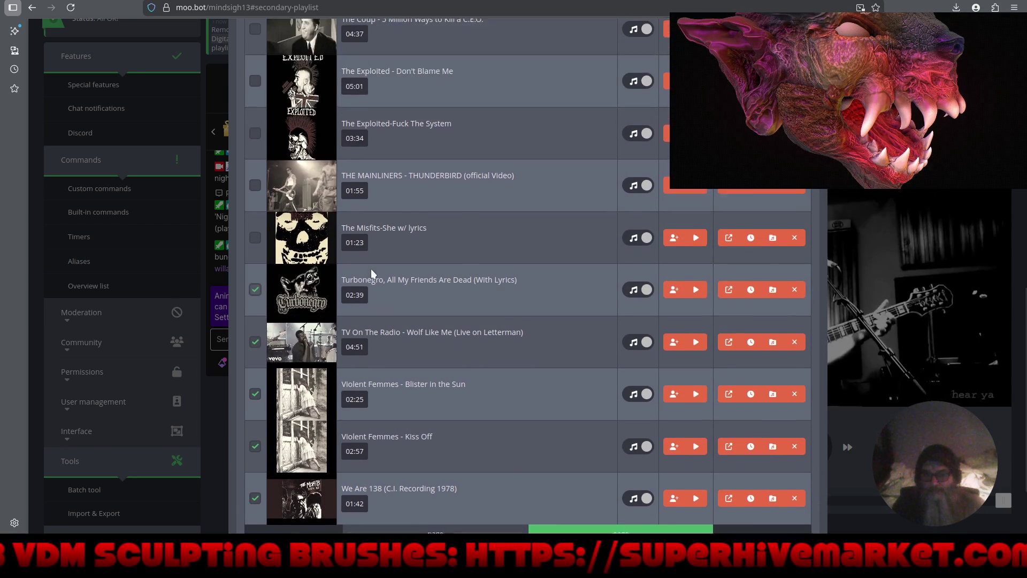
pyautogui.click(253, 256)
pyautogui.click(255, 201)
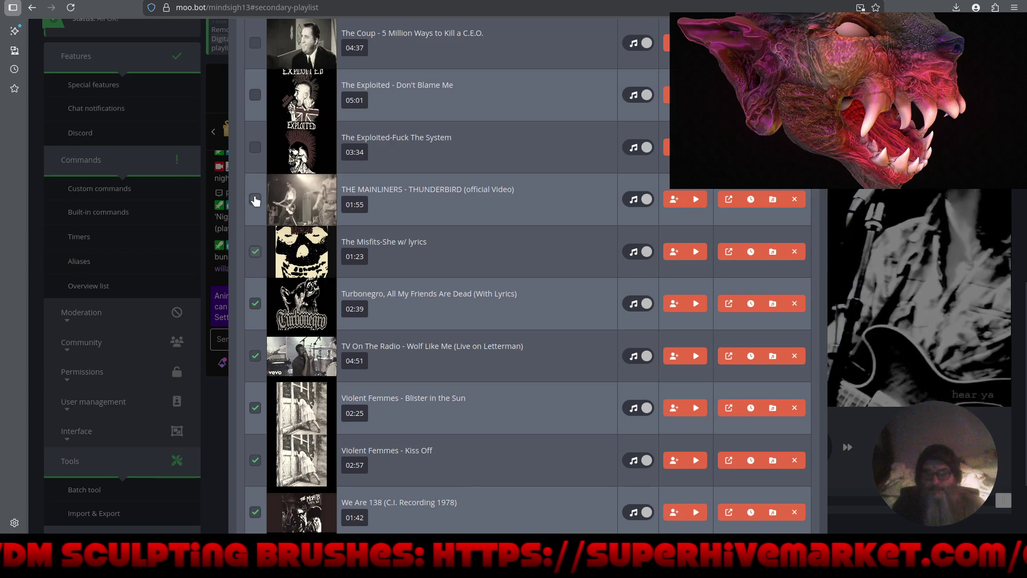
# Mark The Exploited and both The Coup songs, then remove all marked songs and confirm
pyautogui.scroll(1, 412, 264)
pyautogui.scroll(2, 410, 259)
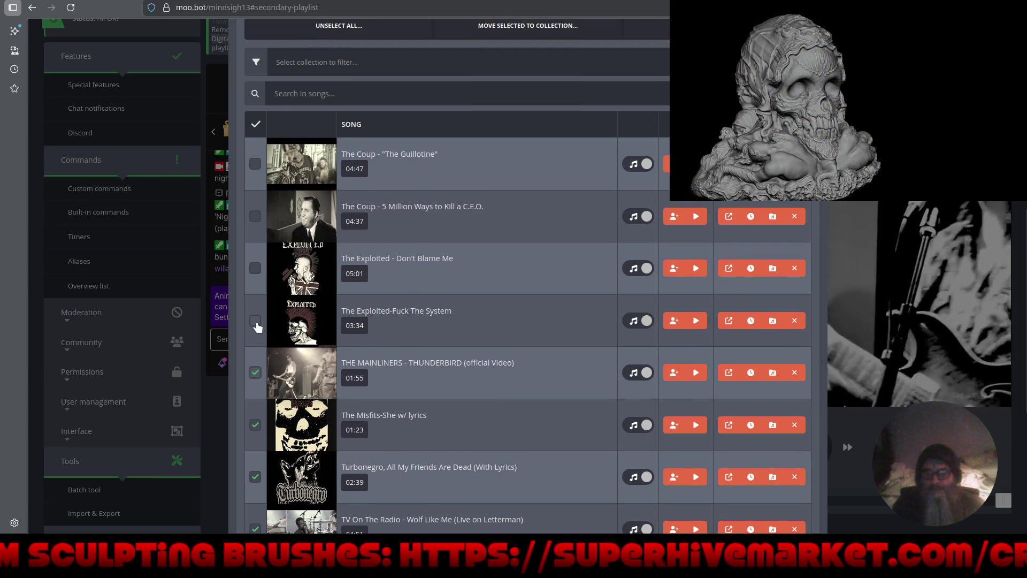
pyautogui.click(255, 269)
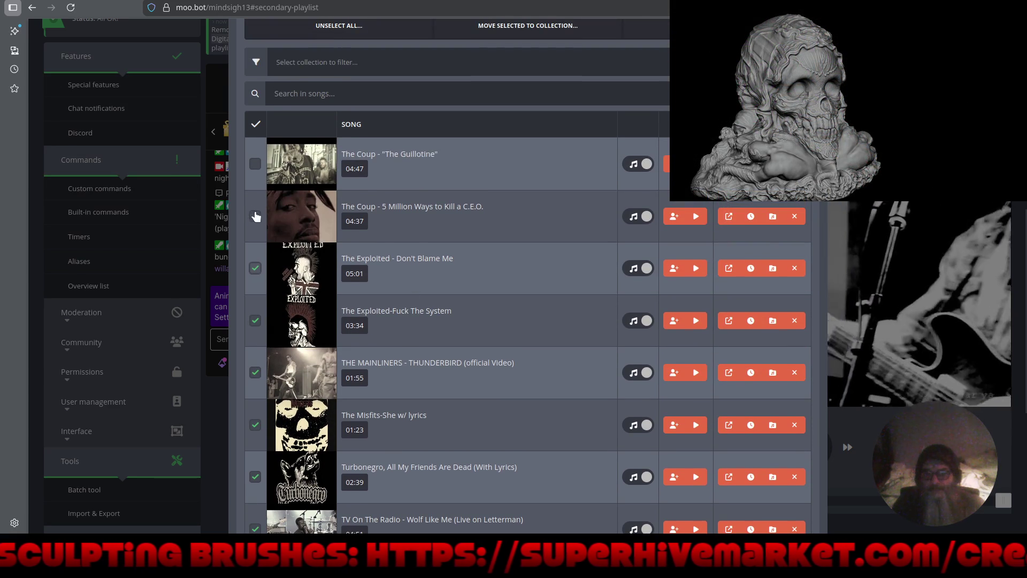
pyautogui.click(256, 218)
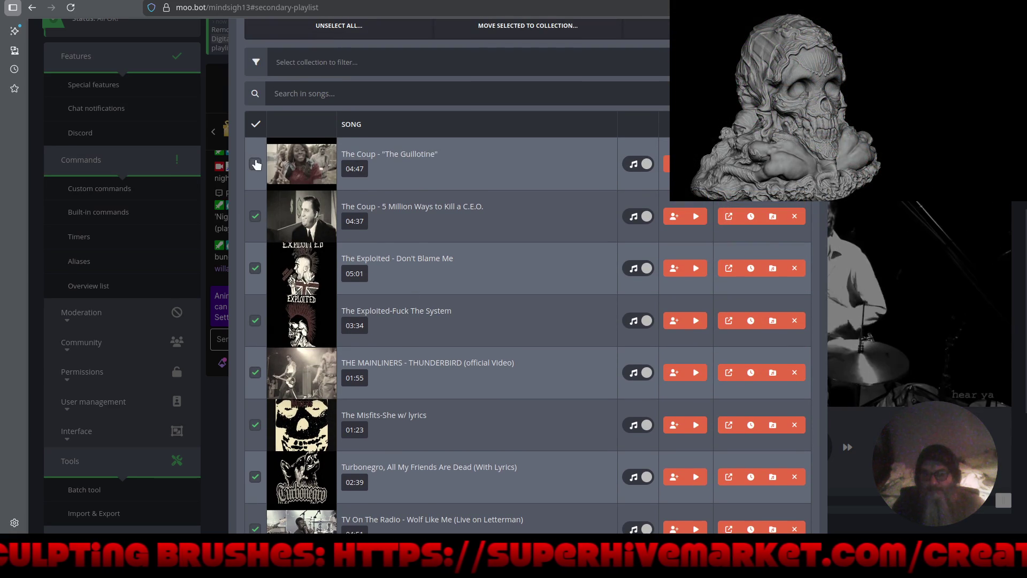
pyautogui.click(256, 164)
pyautogui.scroll(4, 385, 262)
pyautogui.click(693, 246)
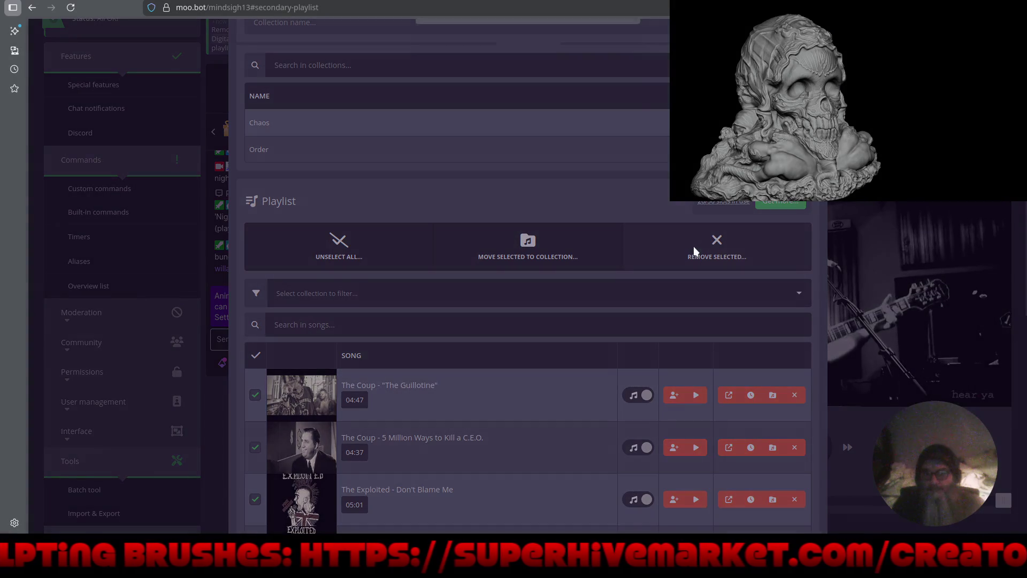
pyautogui.click(608, 88)
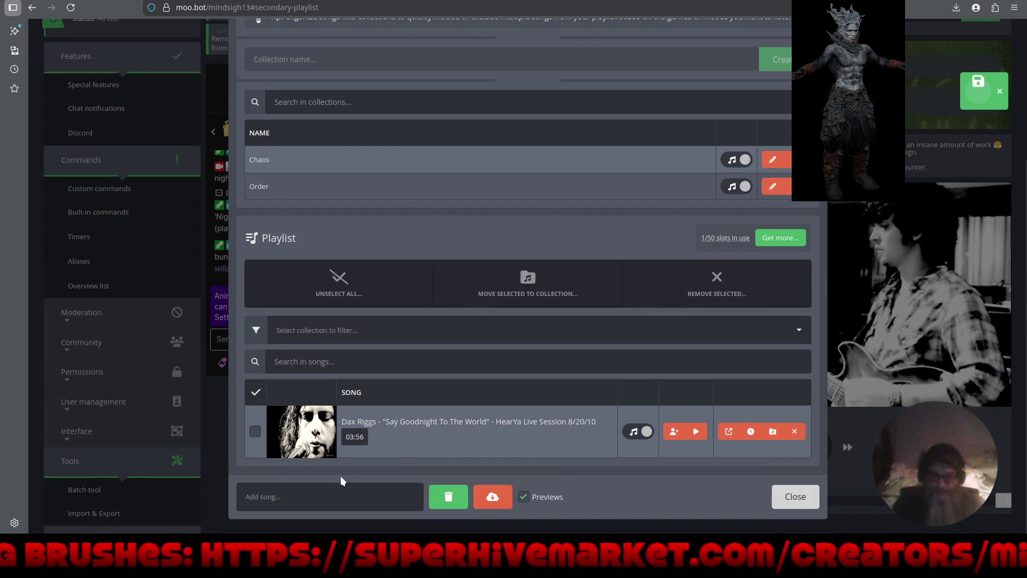
# Import songs from a pasted YouTube playlist link into the secondary playlist
pyautogui.click(492, 497)
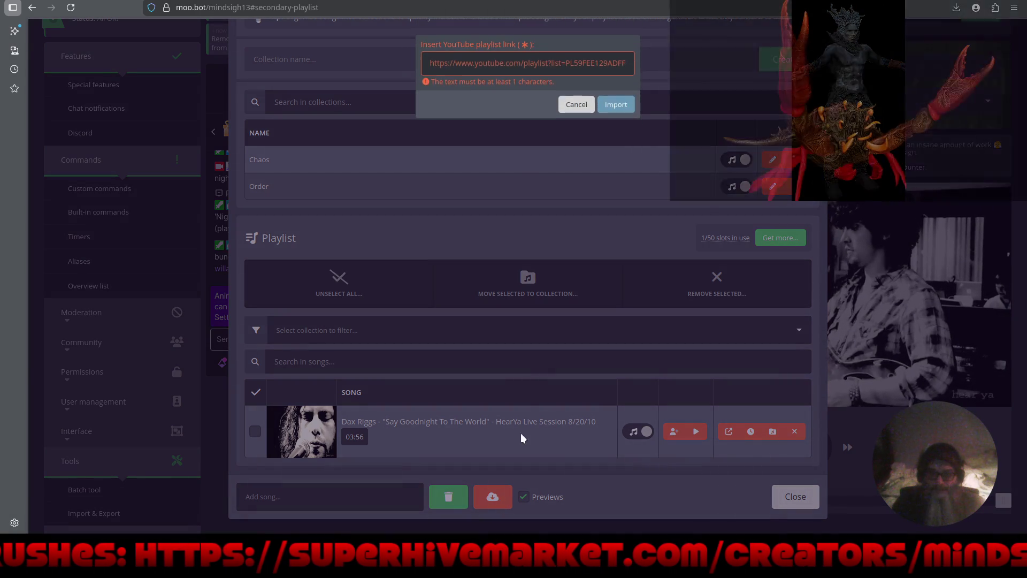
pyautogui.rightClick(475, 63)
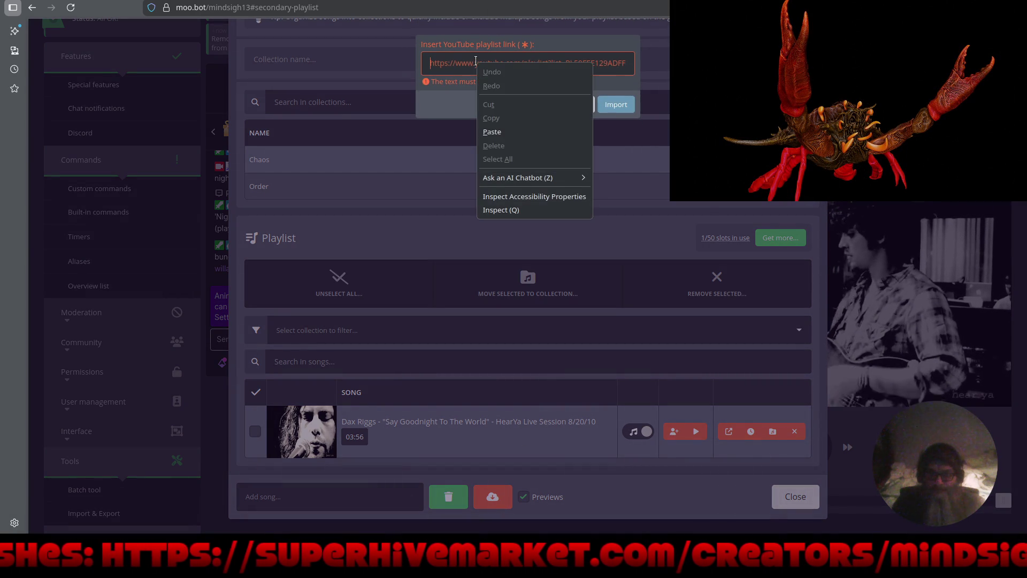
pyautogui.click(507, 131)
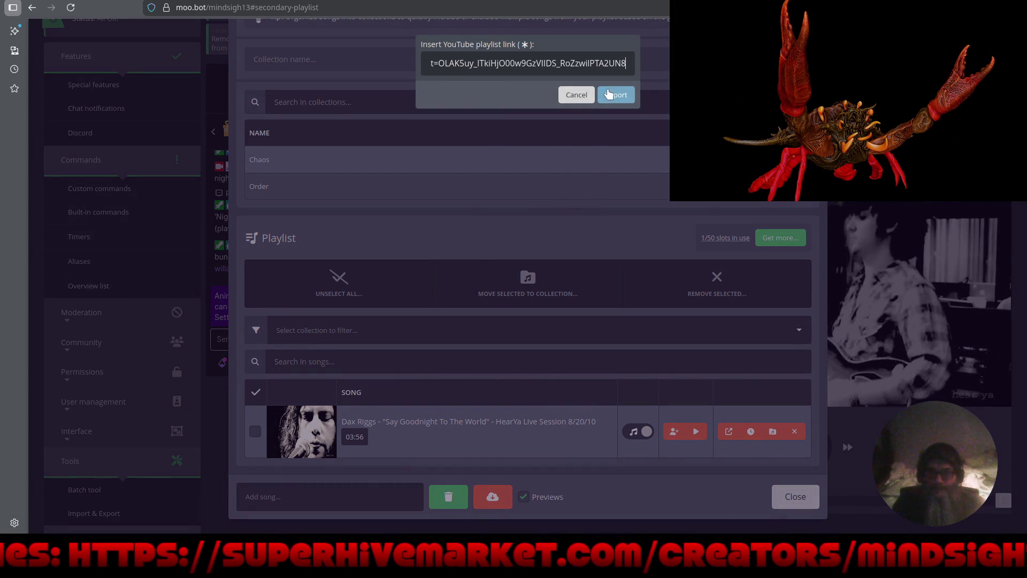
pyautogui.click(609, 95)
# Play Ash of the Mind right away and close the playlist back to the dashboard
pyautogui.scroll(-5, 467, 258)
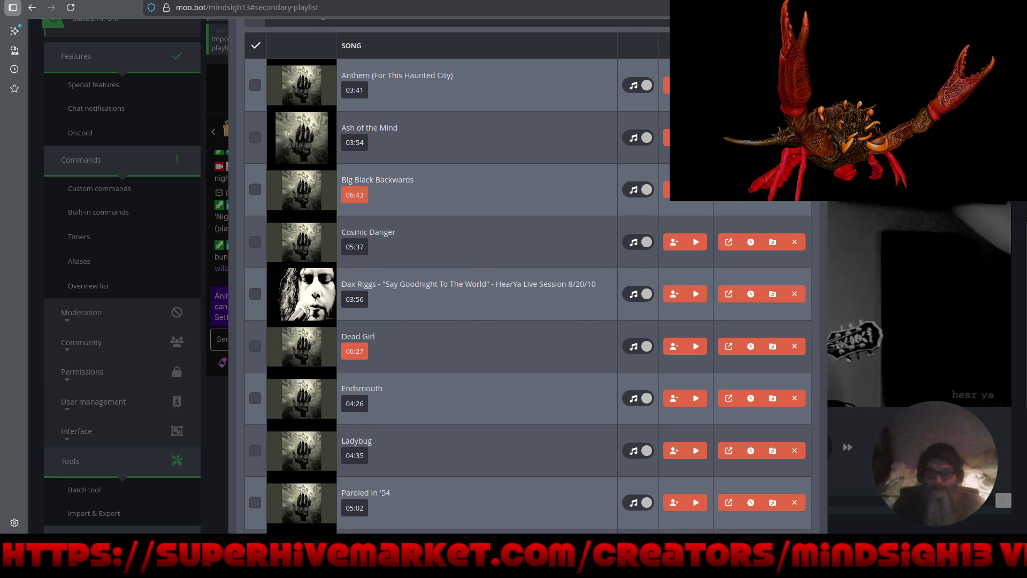
pyautogui.click(696, 138)
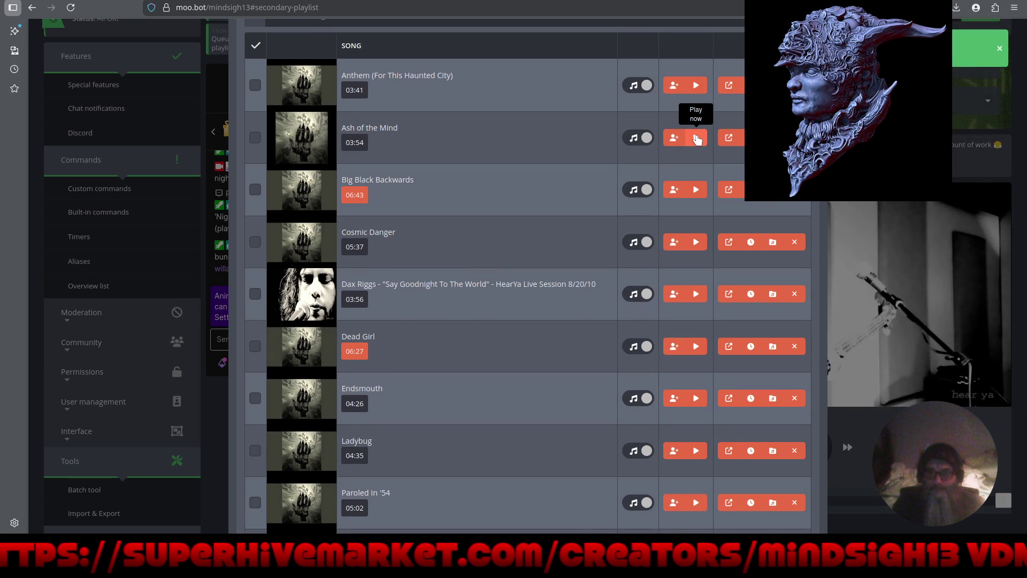
pyautogui.scroll(-6, 563, 421)
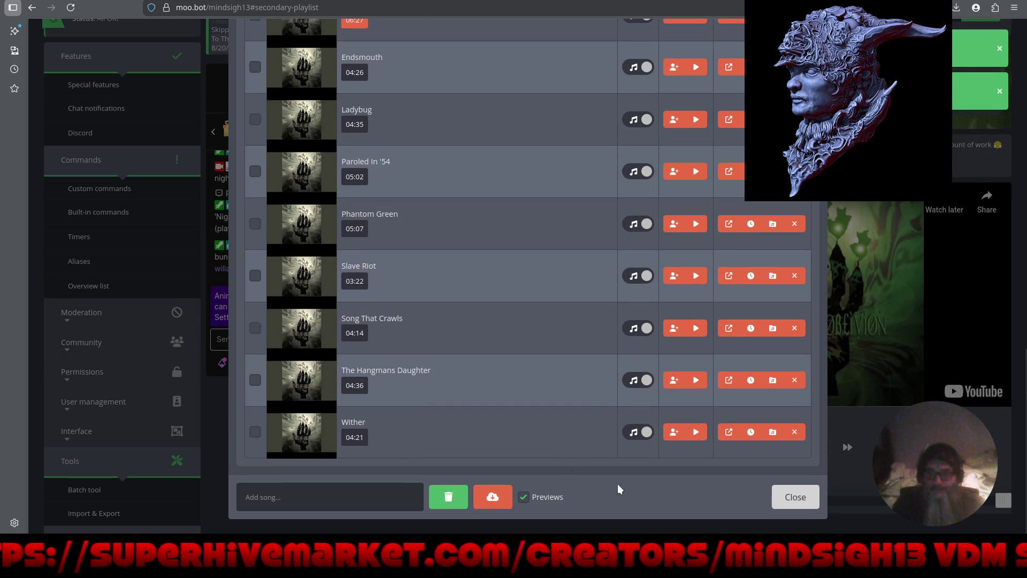
pyautogui.click(795, 497)
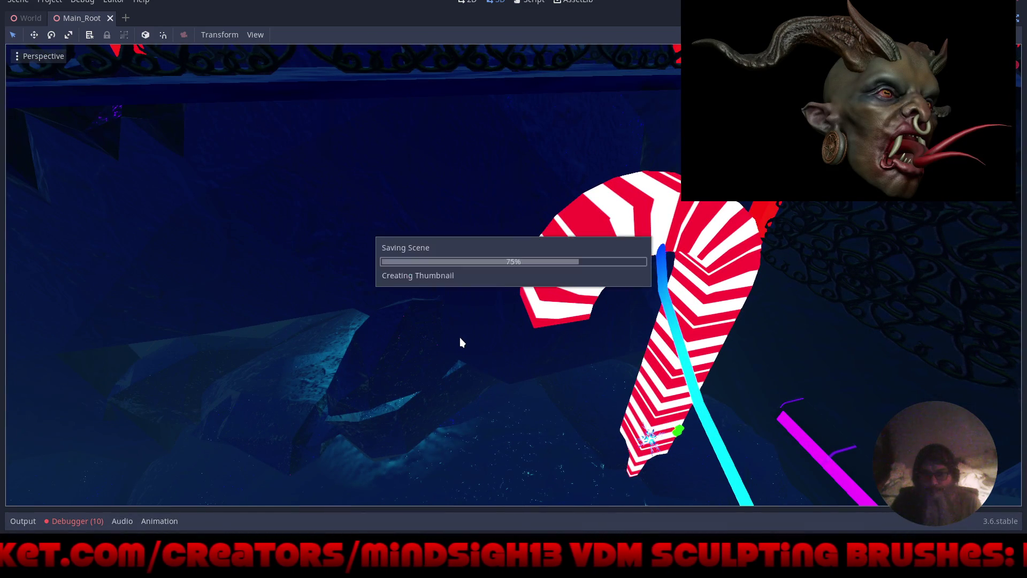
# Run the project with F5 to launch Feeling Frosty for a playtest
pyautogui.press('F5')
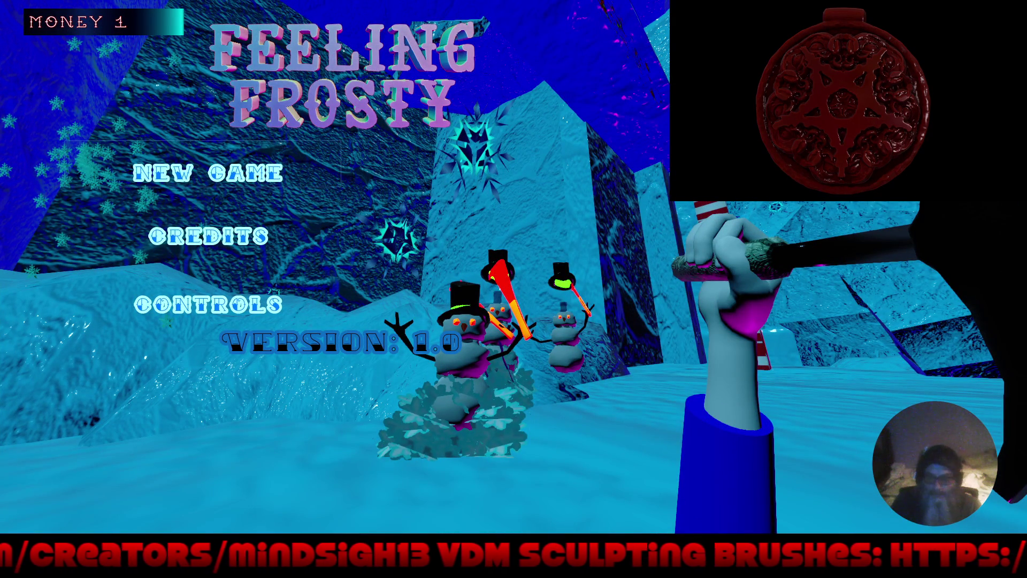
# Start a new game, walk past the cone tree toward the striped ledges and red posts, then stop
pyautogui.press('Return')
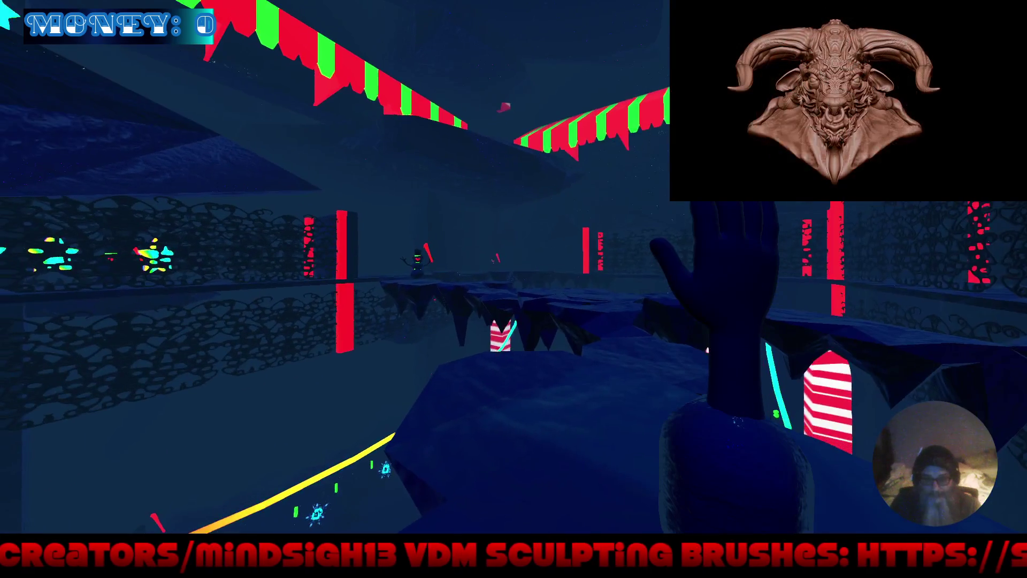
pyautogui.press('w')
pyautogui.press('w')
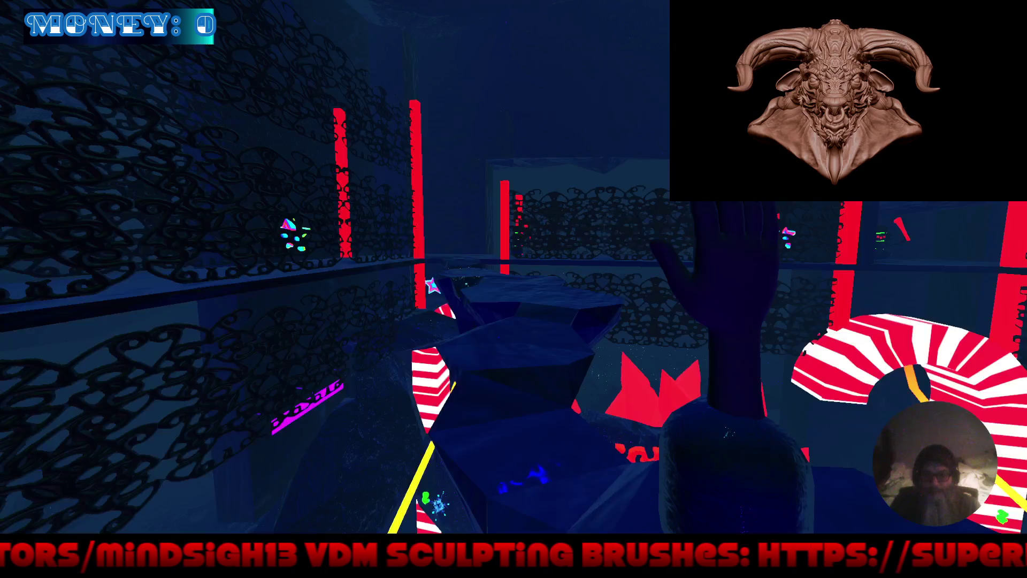
pyautogui.press('w')
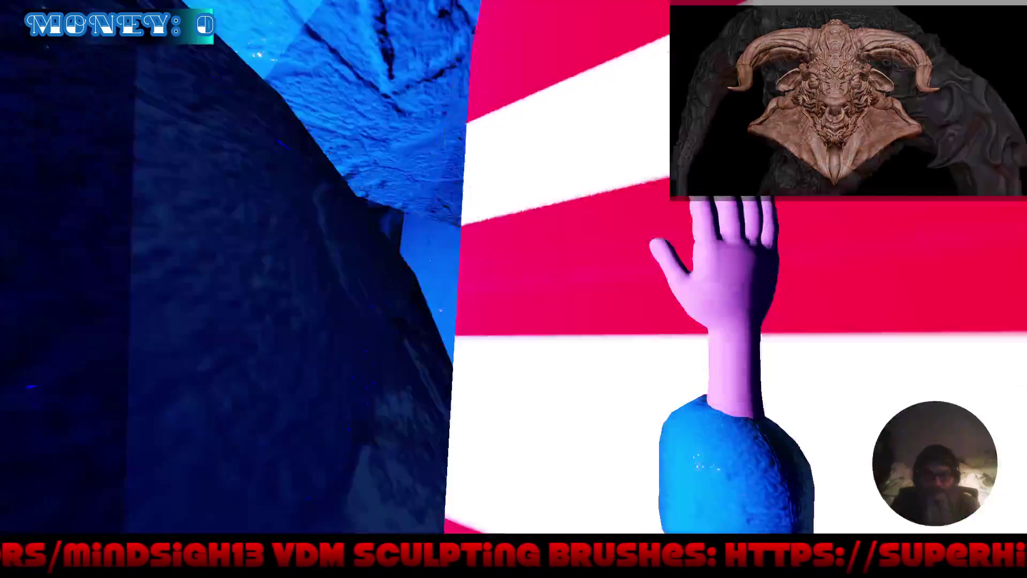
pyautogui.press('w')
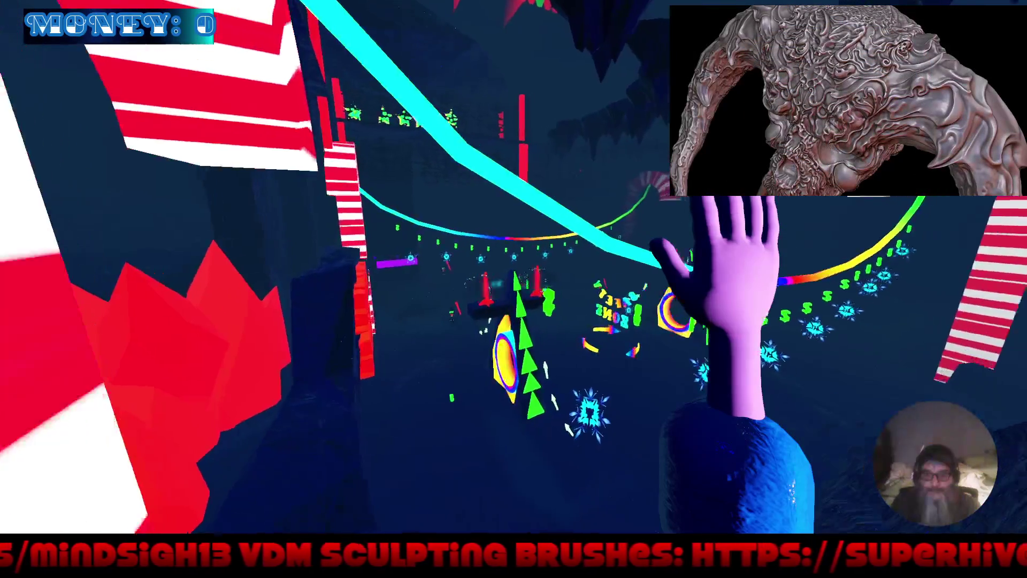
pyautogui.press('w')
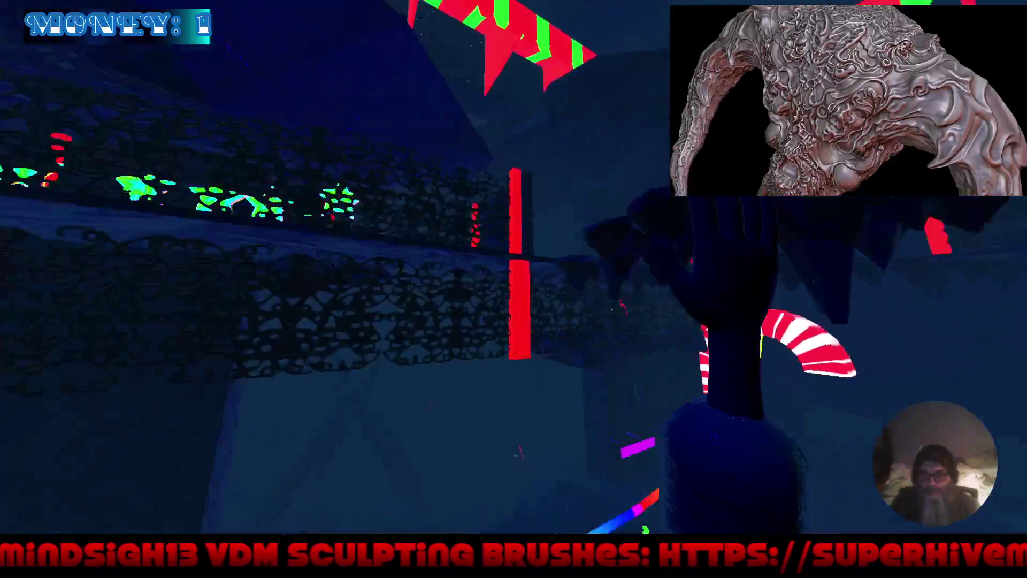
pyautogui.press('w')
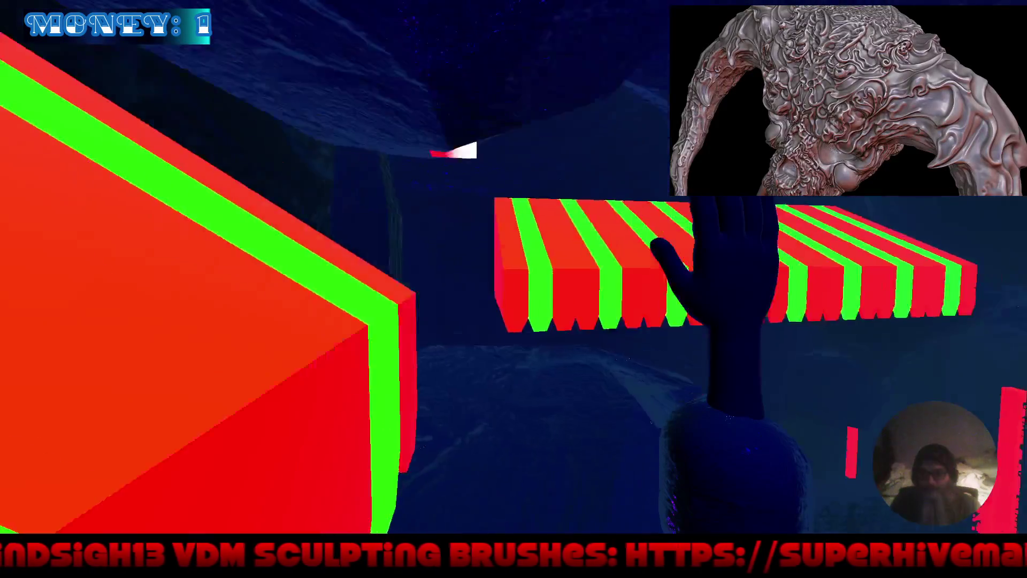
pyautogui.press('w')
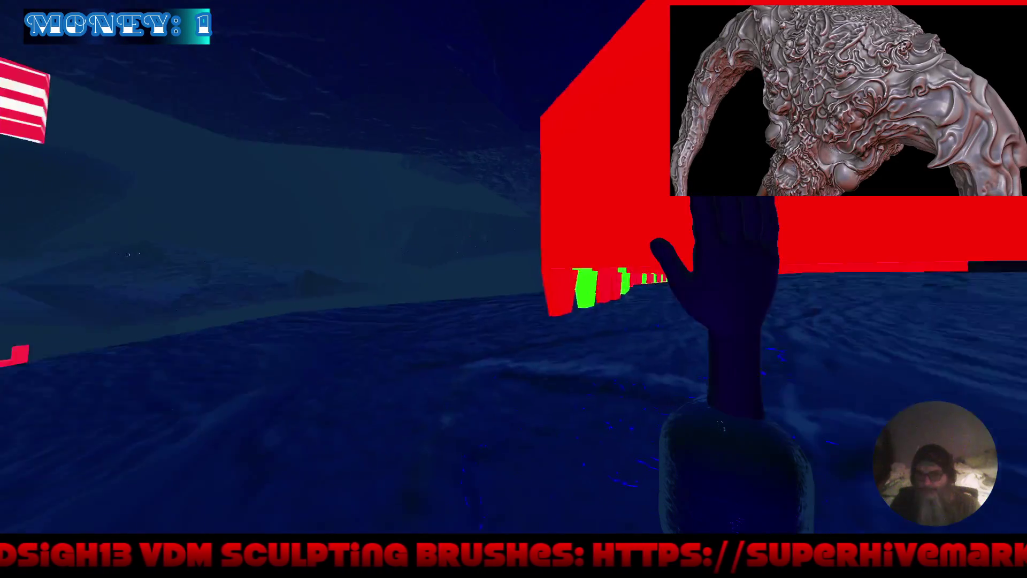
pyautogui.press('w')
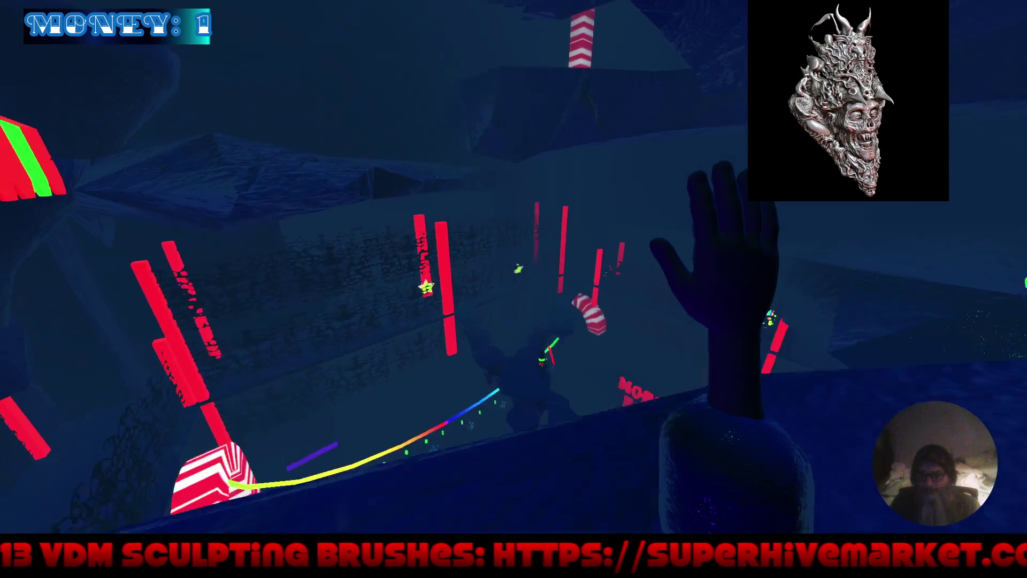
pyautogui.press('Escape')
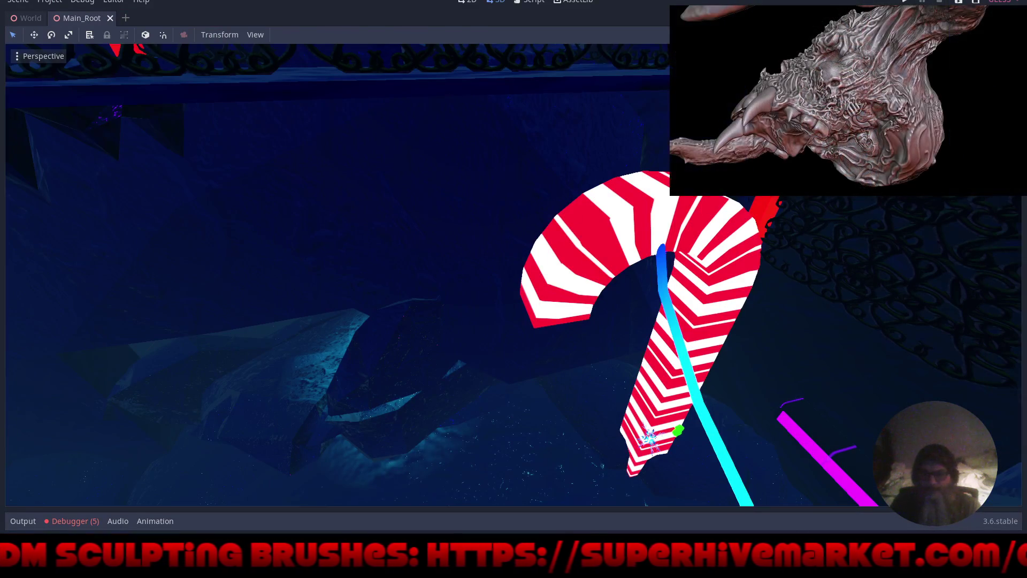
# Open the World scene's Player.gd script in distraction-free mode
pyautogui.click(1015, 18)
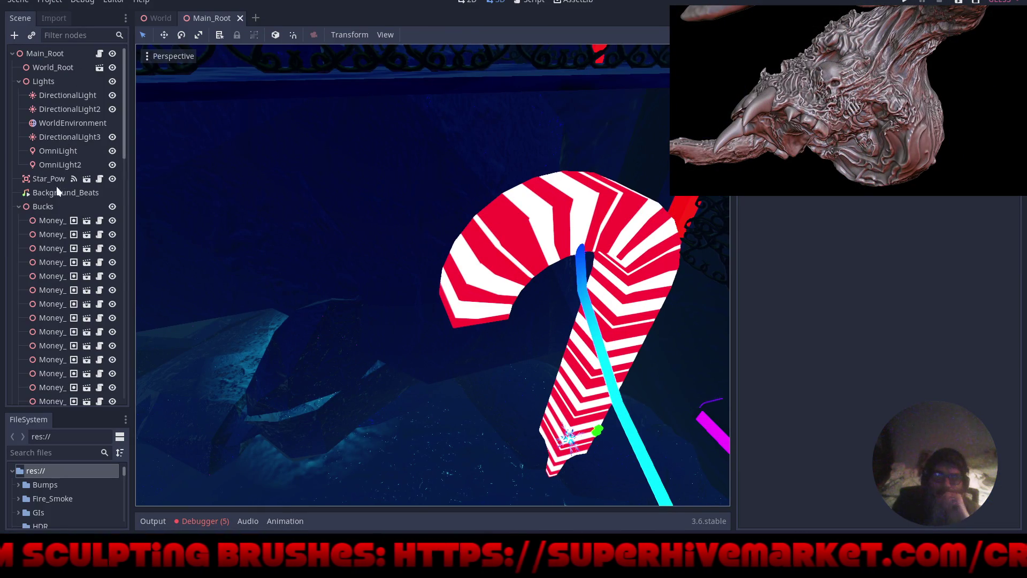
pyautogui.click(159, 19)
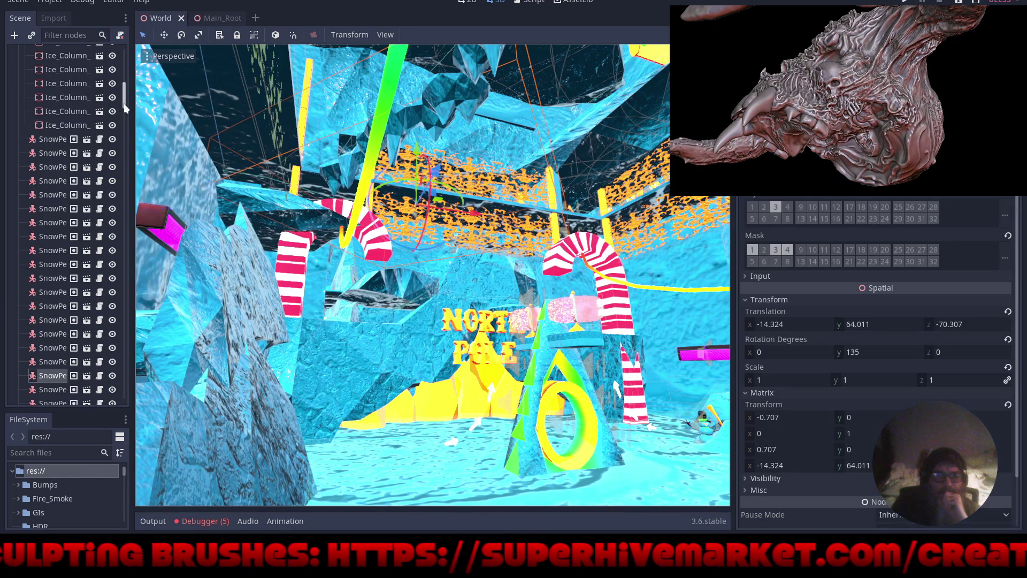
pyautogui.moveTo(125, 107); pyautogui.dragTo(126, 40)
pyautogui.click(40, 68)
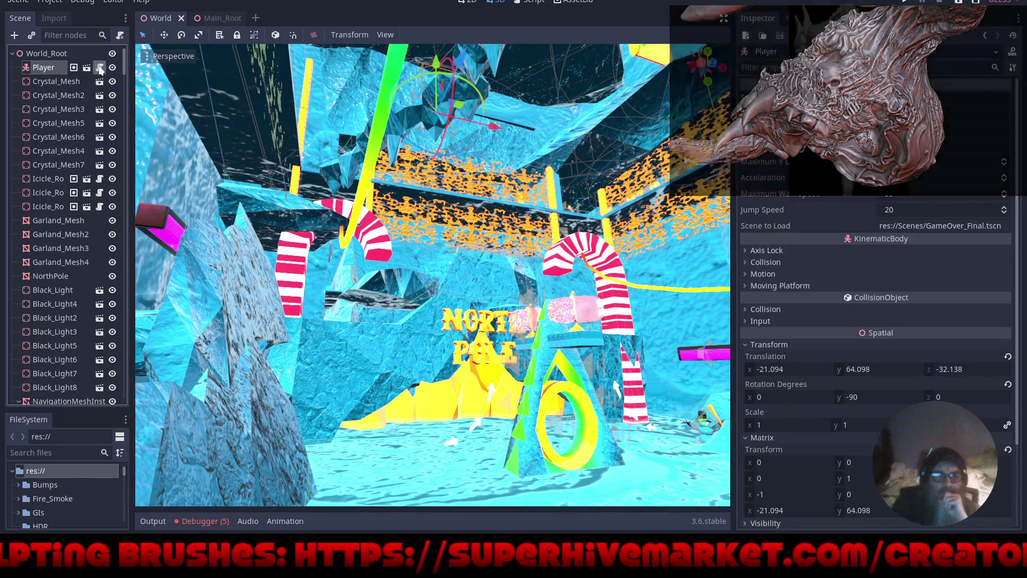
pyautogui.click(100, 68)
pyautogui.click(724, 18)
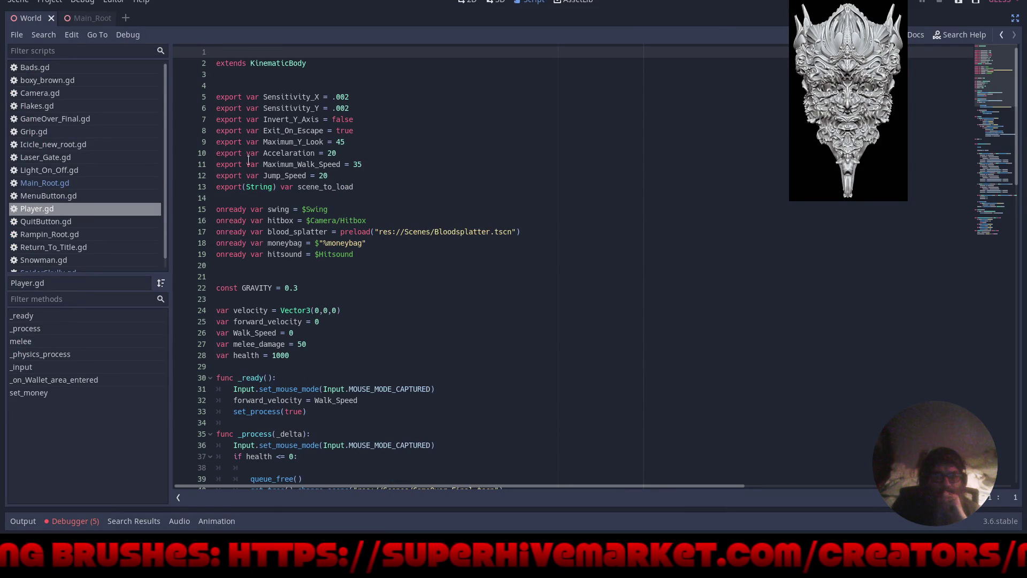
# Change the Accelaration value on line 10 from 20 to 5
pyautogui.click(335, 154)
pyautogui.write('5')
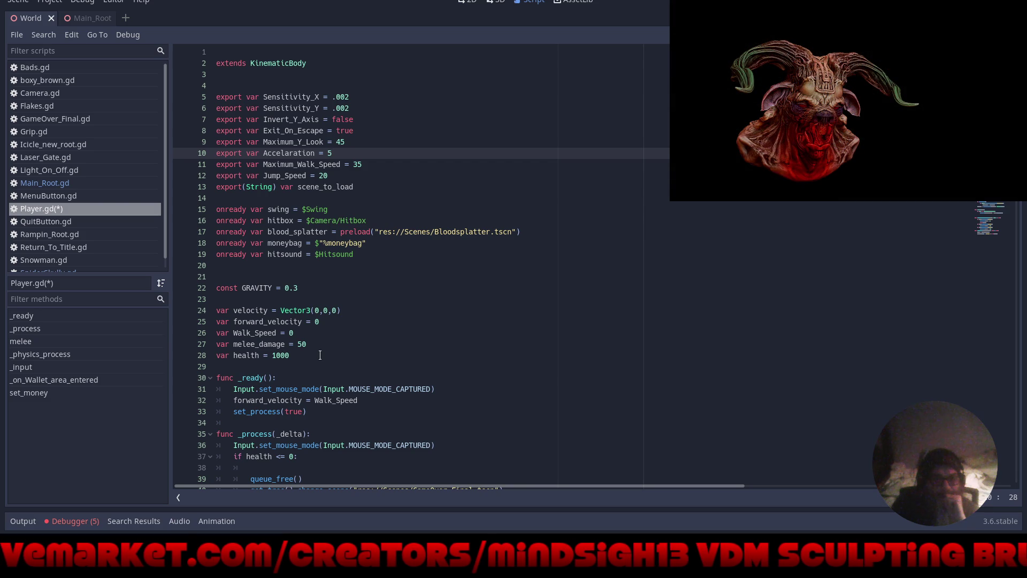
pyautogui.scroll(-3, 460, 349)
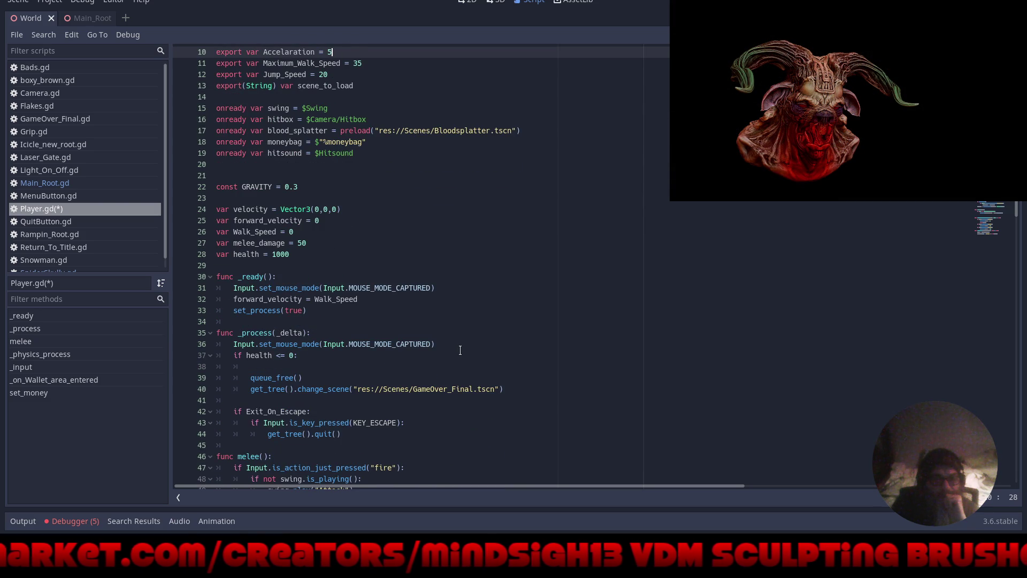
pyautogui.scroll(-3, 459, 350)
pyautogui.scroll(-3, 460, 349)
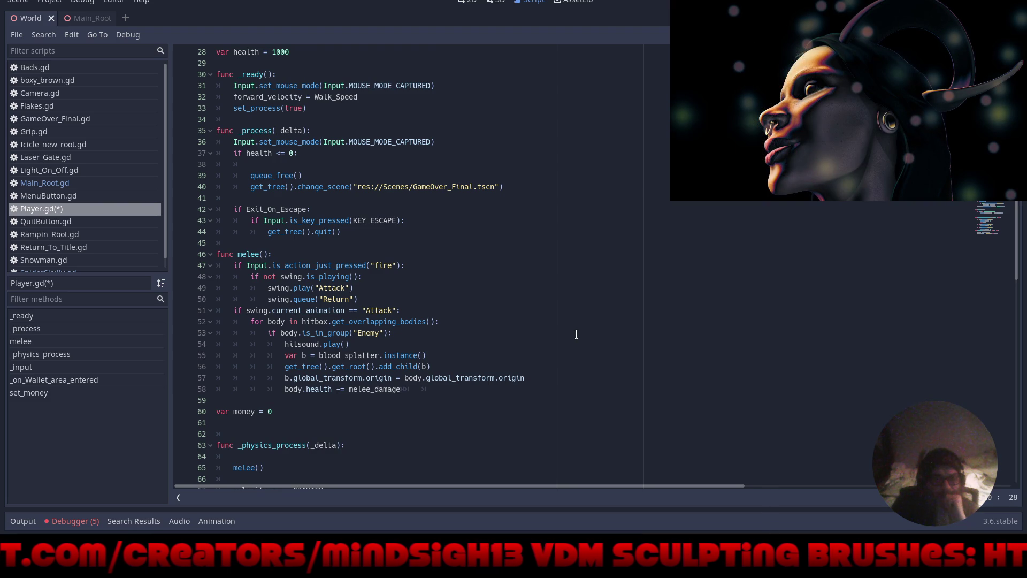
pyautogui.scroll(-4, 576, 334)
pyautogui.scroll(-4, 576, 333)
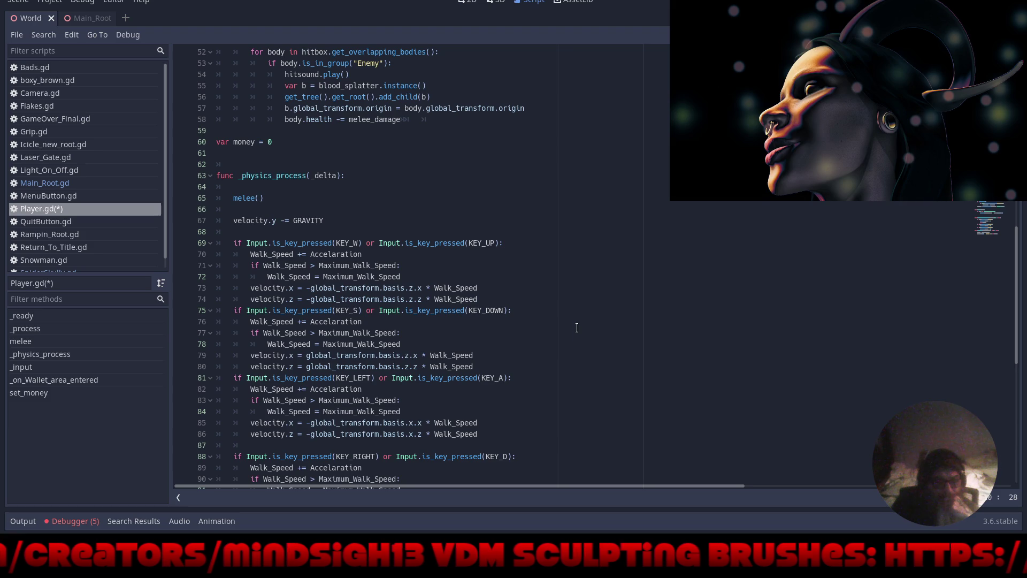
pyautogui.scroll(15, 577, 328)
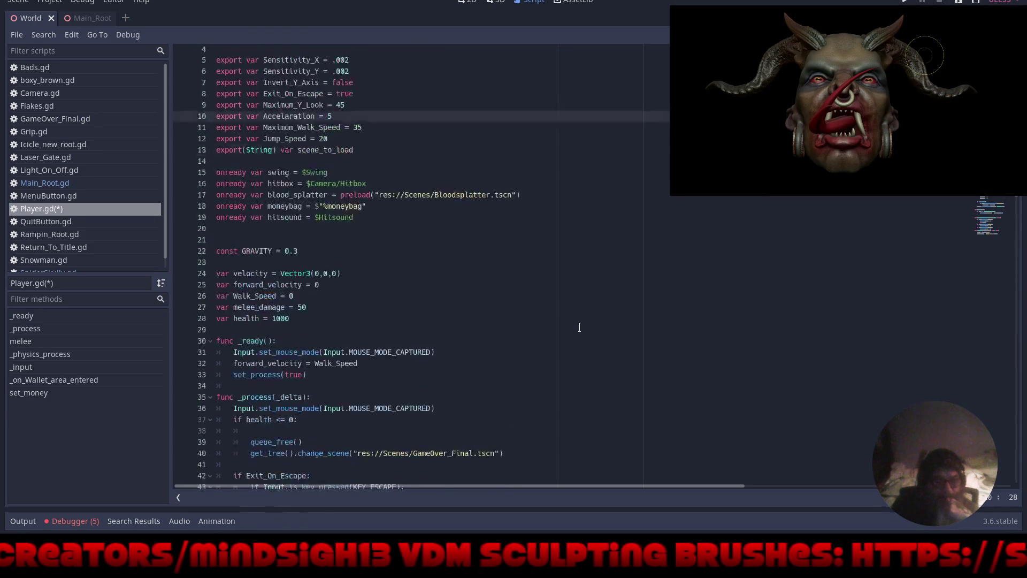
pyautogui.scroll(2, 580, 327)
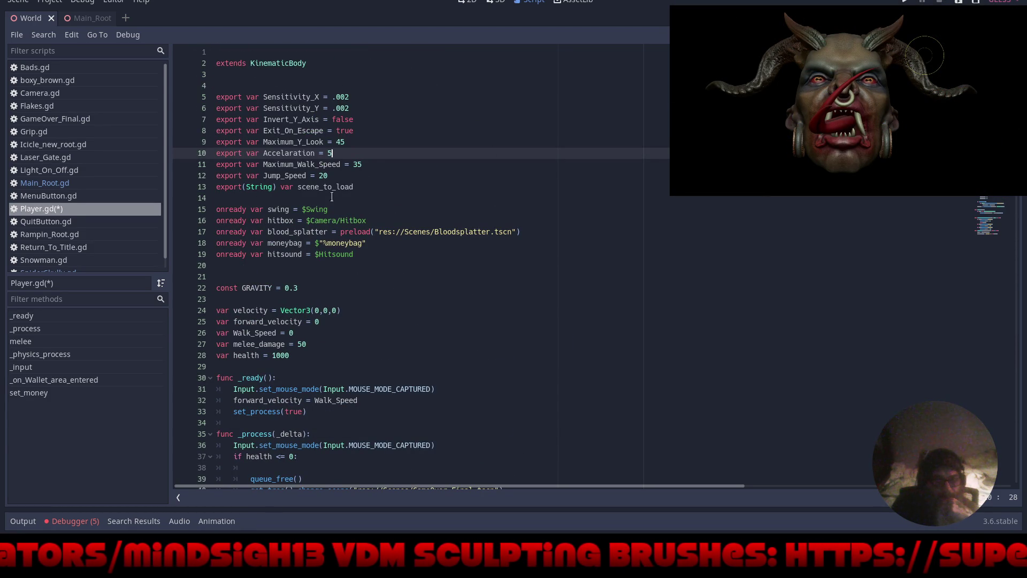
# Set GRAVITY on line 22 from 0.3 to 0.9, then save and run the game
pyautogui.click(301, 287)
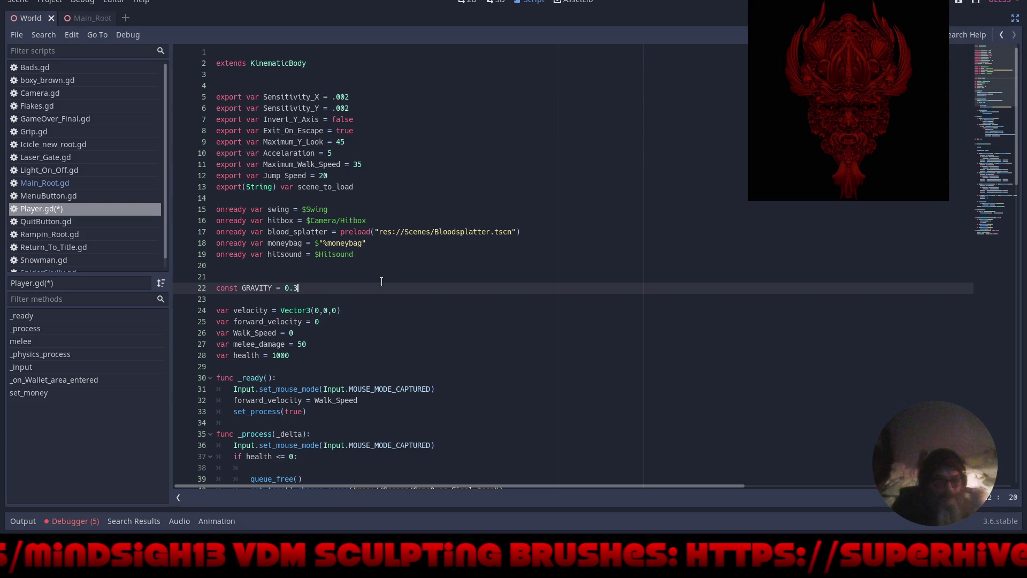
pyautogui.press('BackSpace')
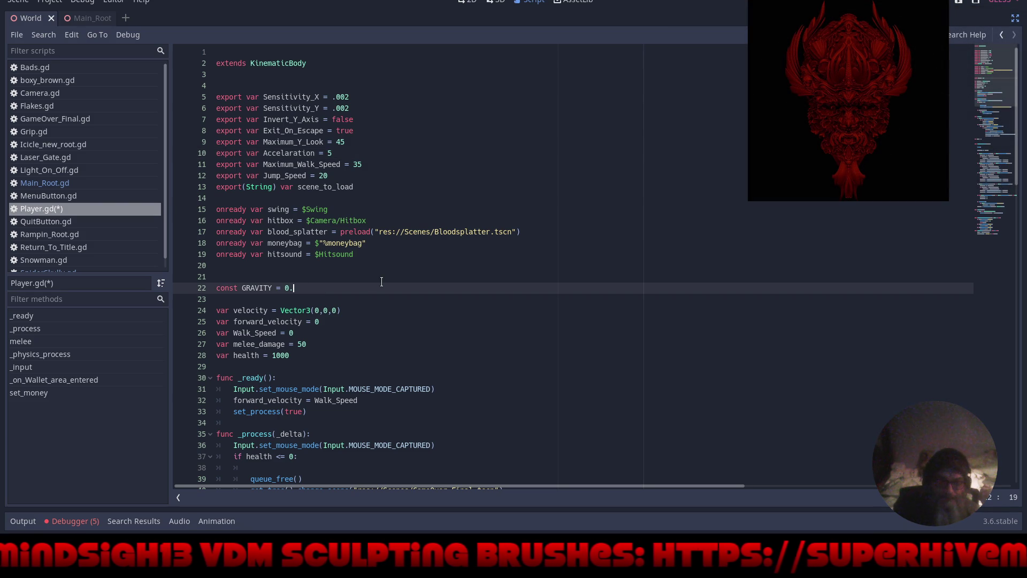
pyautogui.write('8')
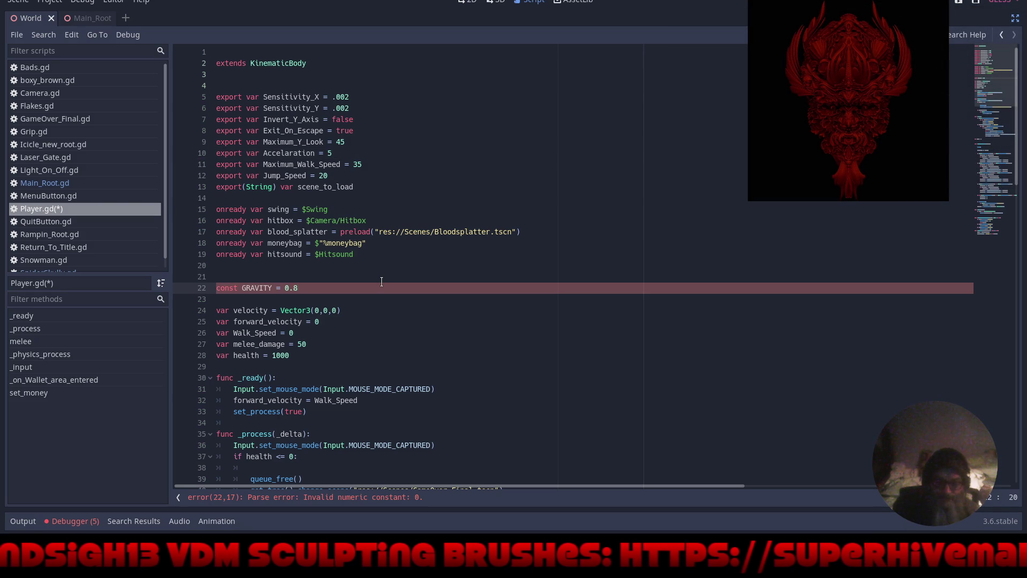
pyautogui.press('BackSpace')
pyautogui.write('9')
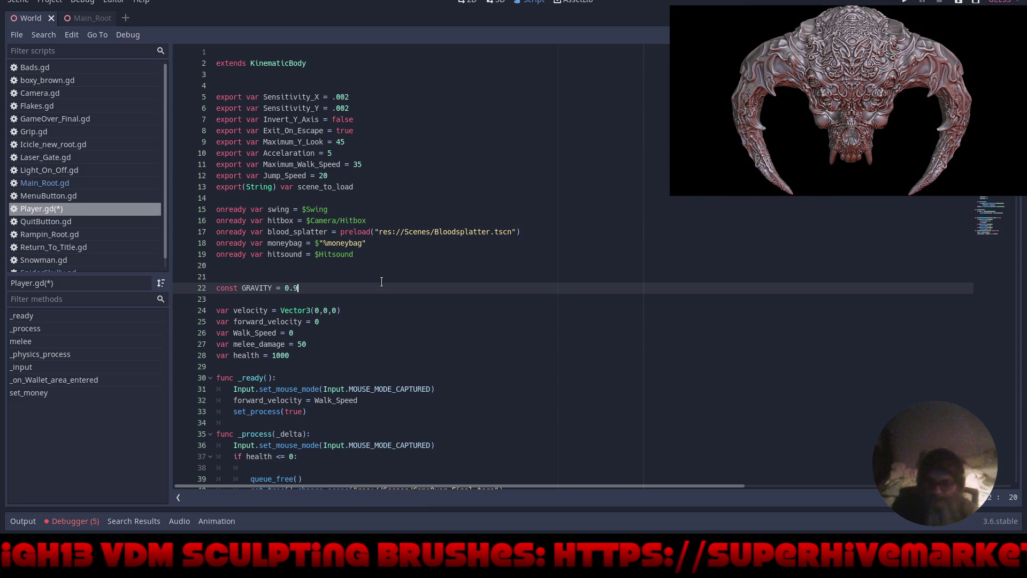
pyautogui.click(910, 2)
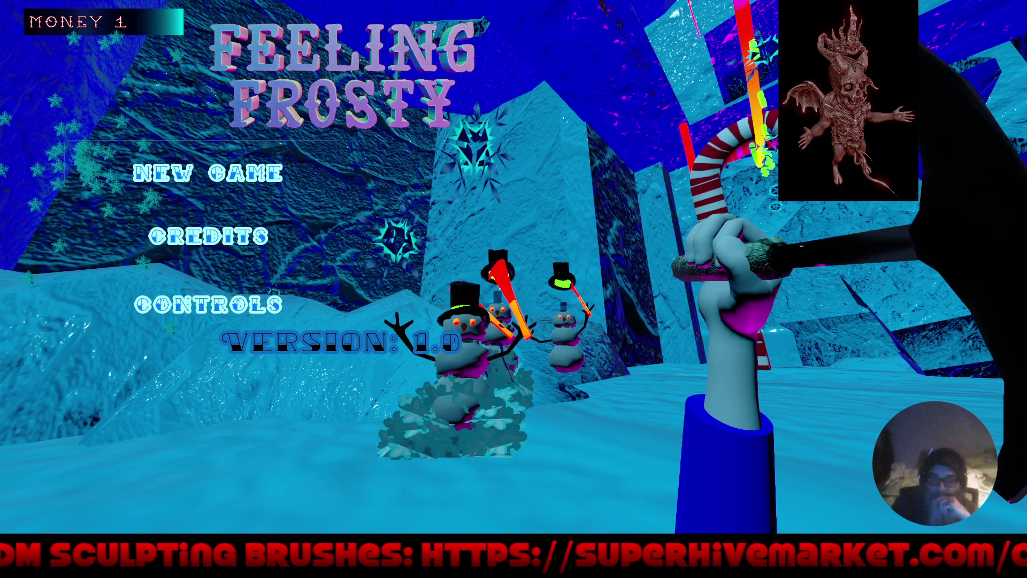
# Start a new game, walk past the candy canes onto the purple floor, then stop
pyautogui.press('Return')
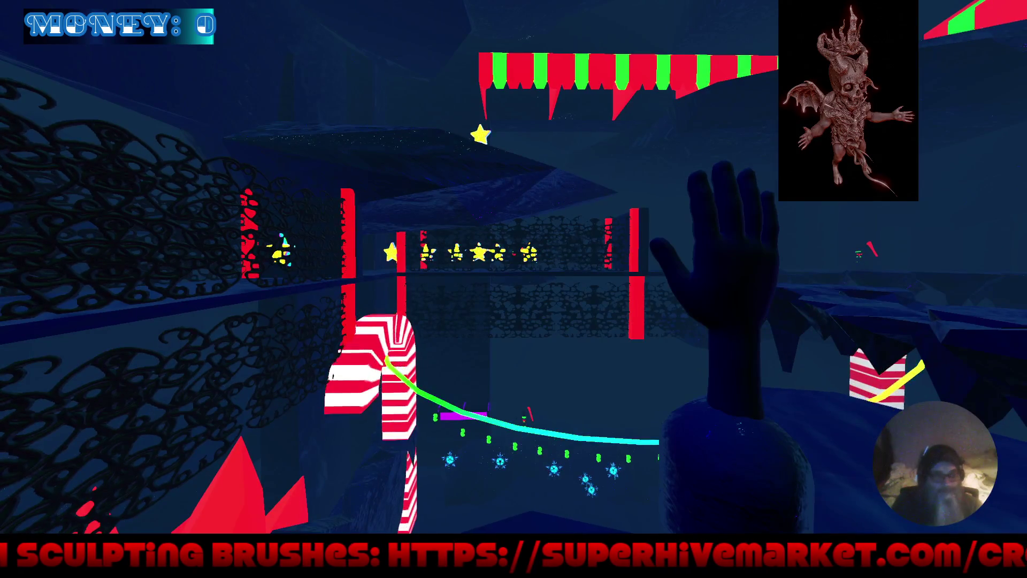
pyautogui.press('w')
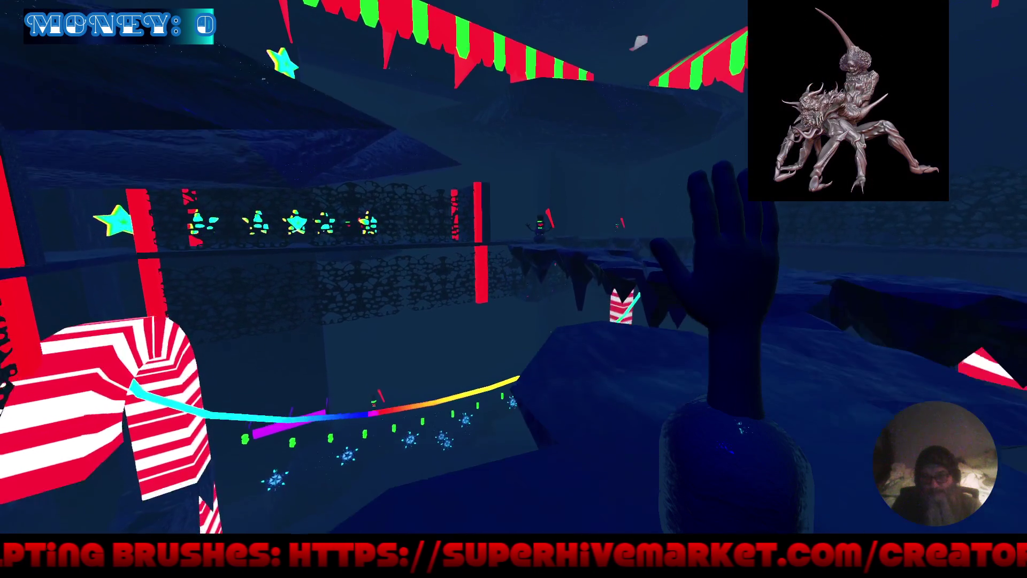
pyautogui.press('w')
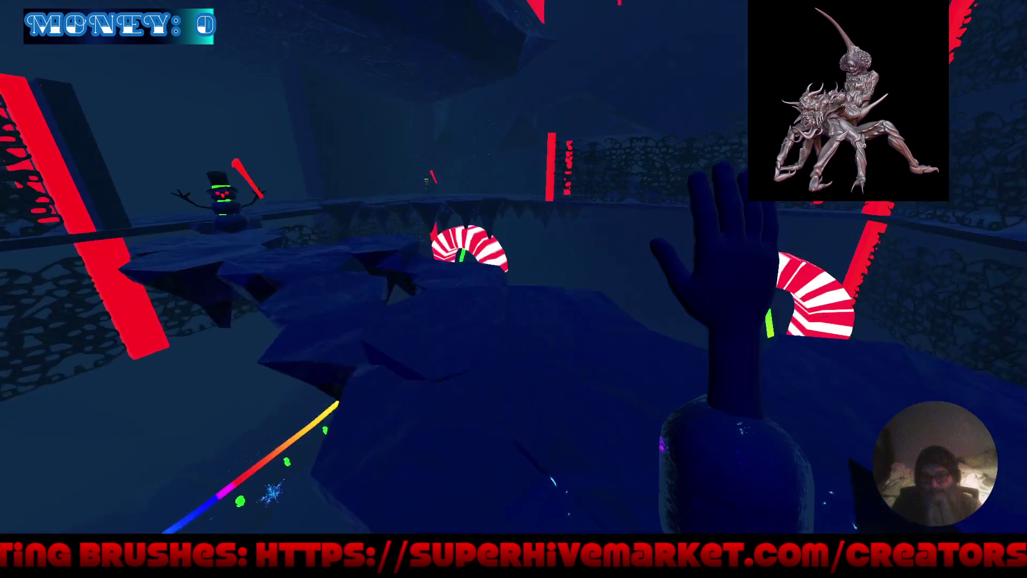
pyautogui.press('w')
pyautogui.press('w')
pyautogui.press('w')
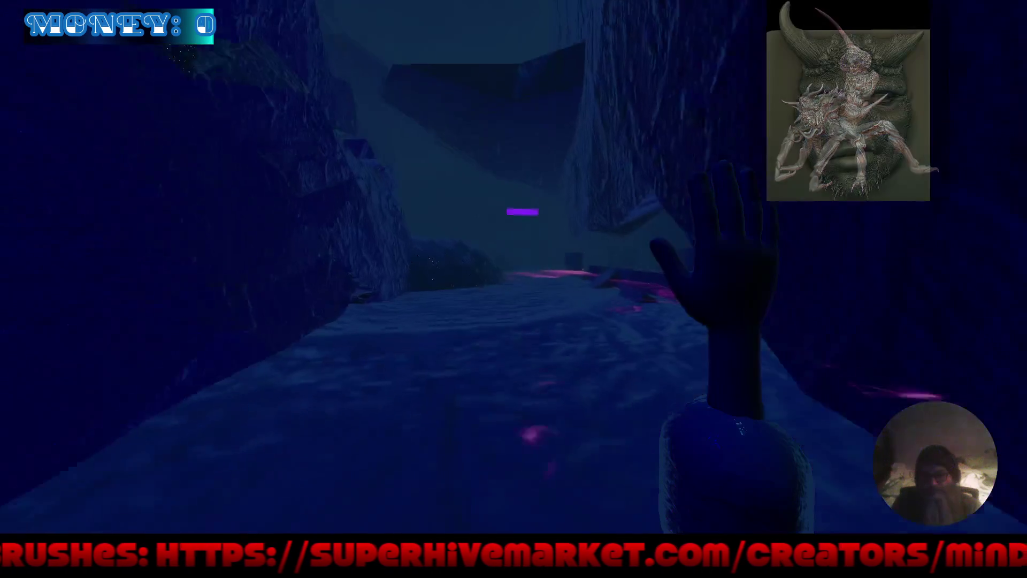
pyautogui.press('w')
pyautogui.press('w')
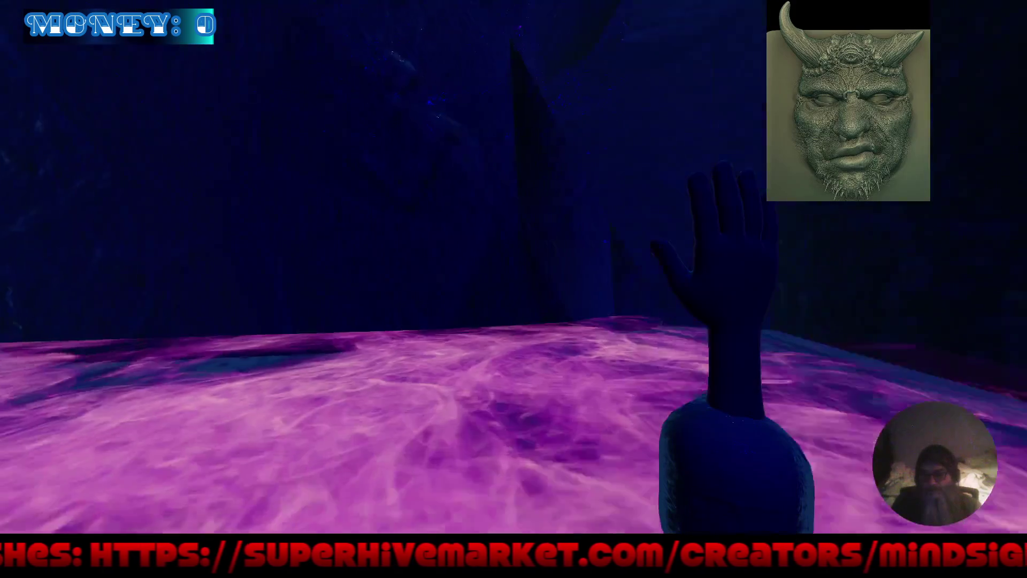
pyautogui.press('Escape')
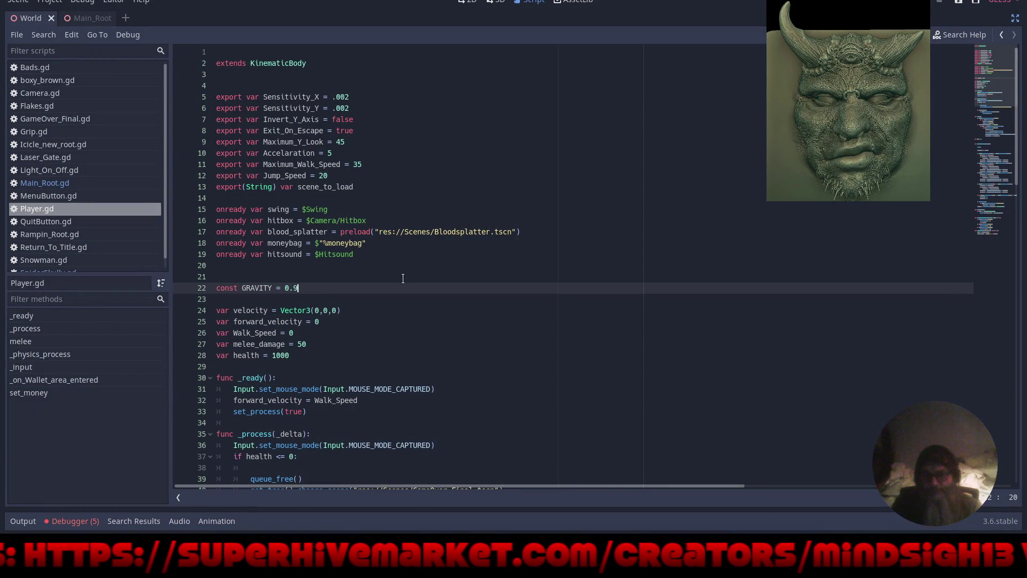
# Change GRAVITY from 0.9 to 0.6, save Player.gd, and relaunch the game
pyautogui.press('BackSpace')
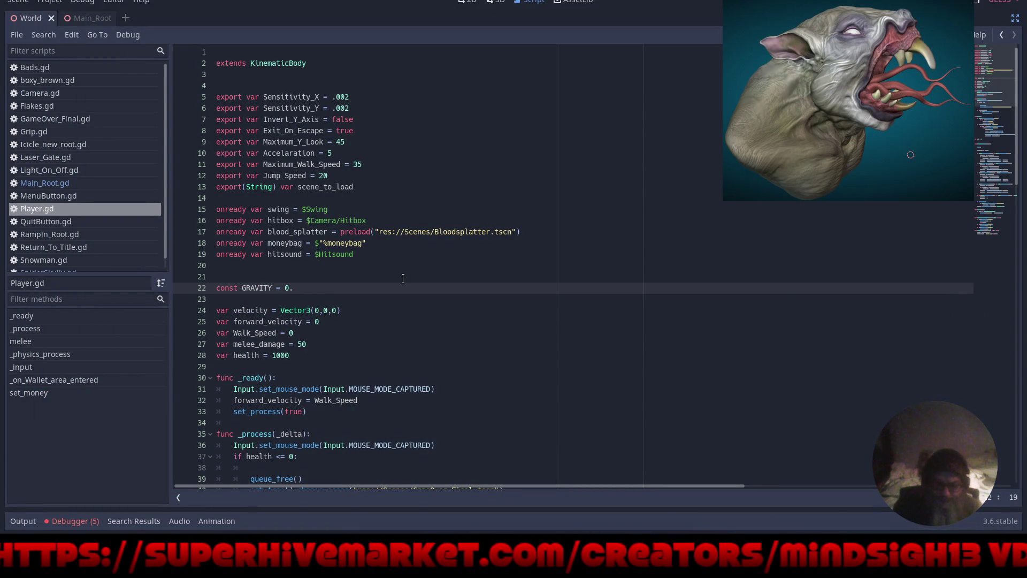
pyautogui.write('6')
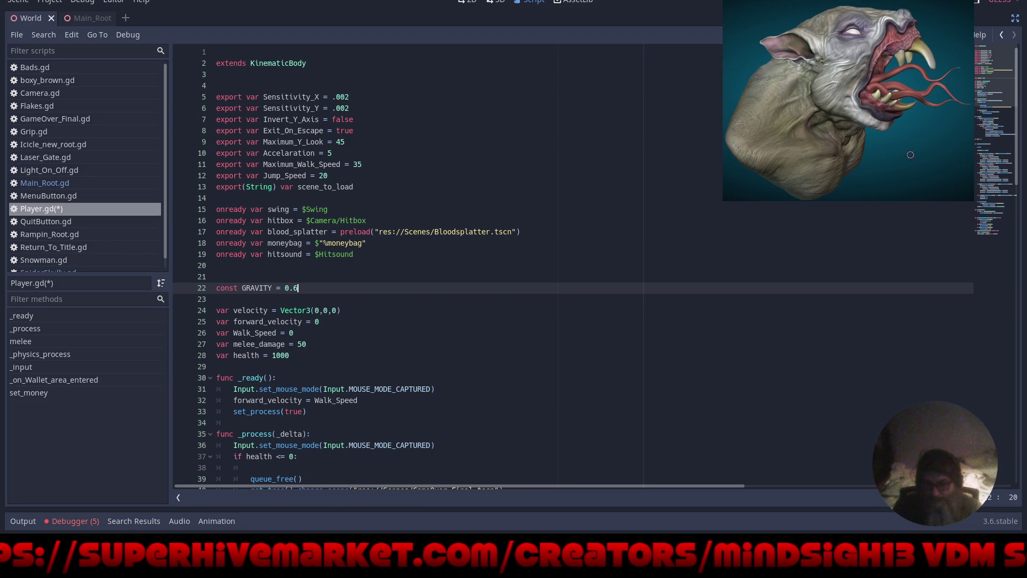
pyautogui.hotkey('ctrl', 's')
pyautogui.press('F5')
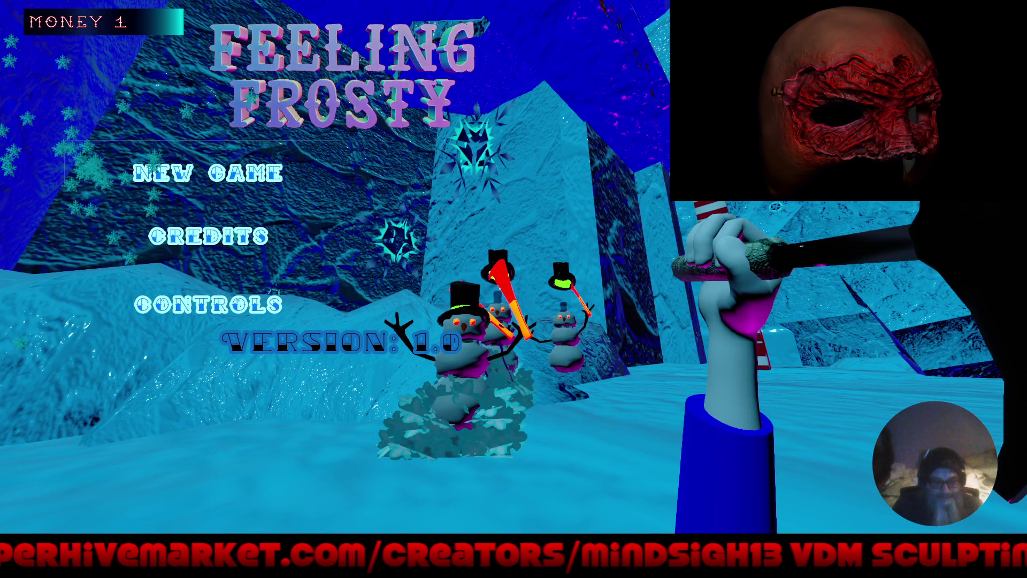
pyautogui.click(207, 173)
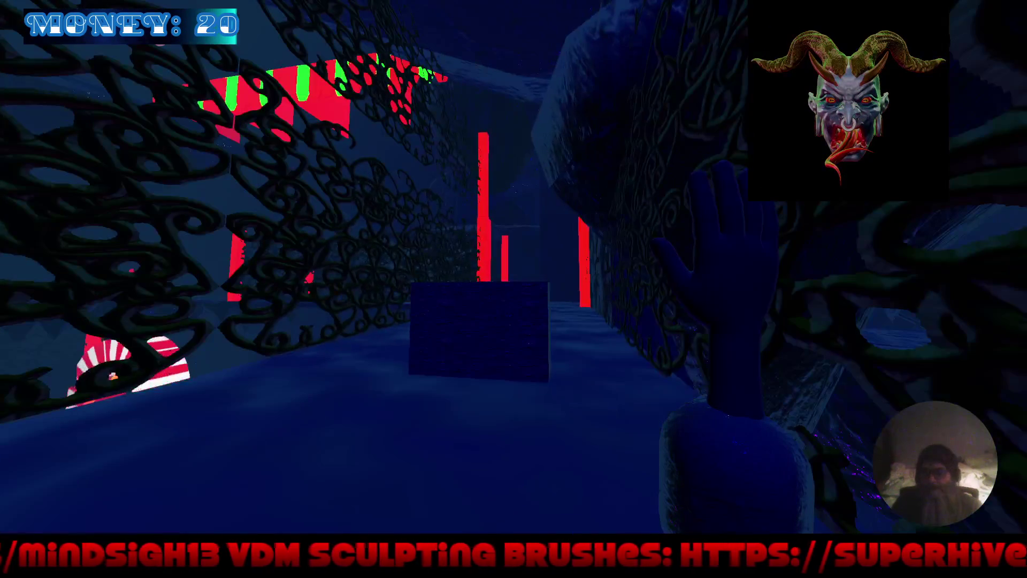
pyautogui.press('Escape')
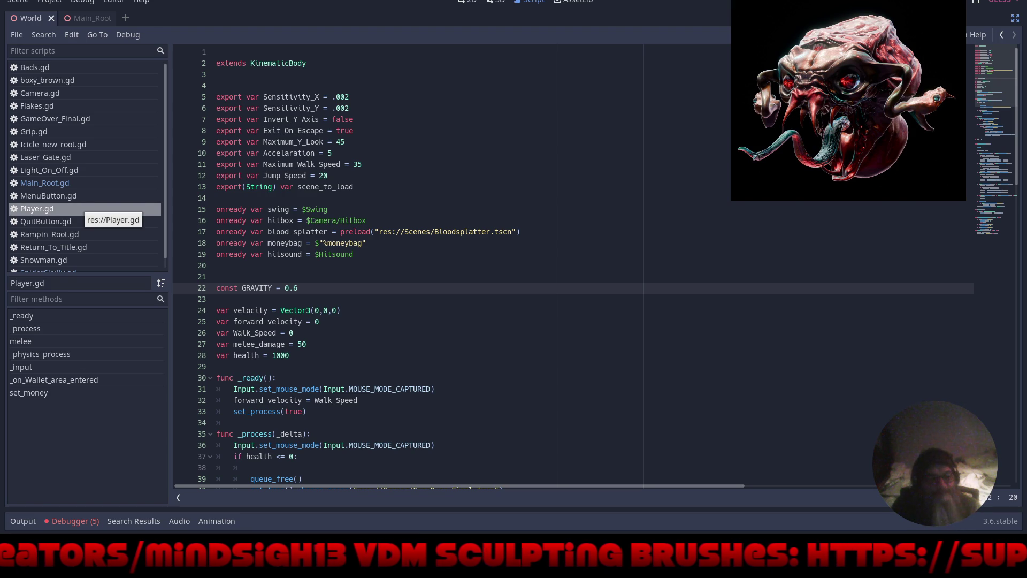
# Show the Debugger's Errors list and clear the five old error messages
pyautogui.click(68, 520)
pyautogui.click(88, 383)
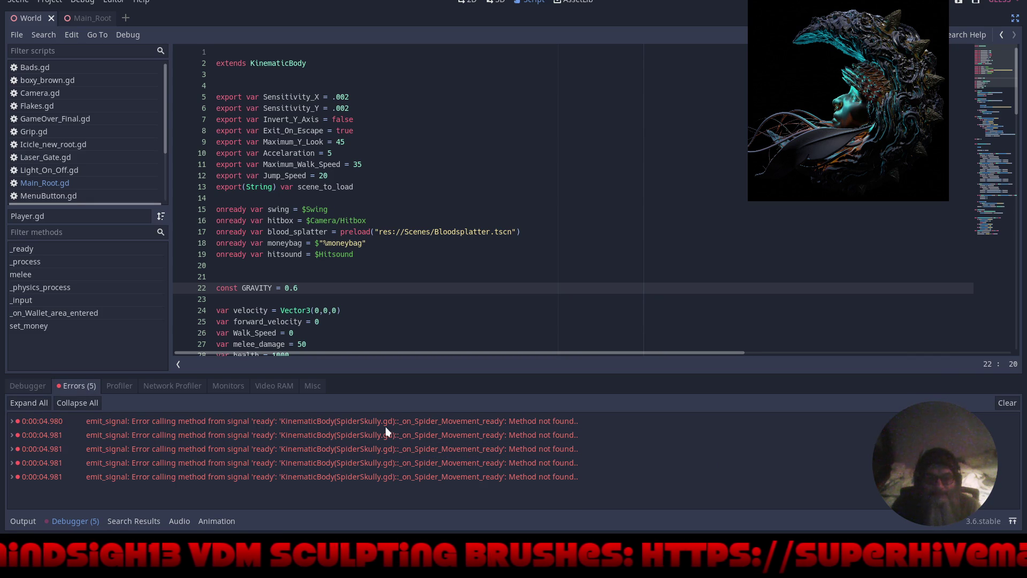
pyautogui.click(1006, 403)
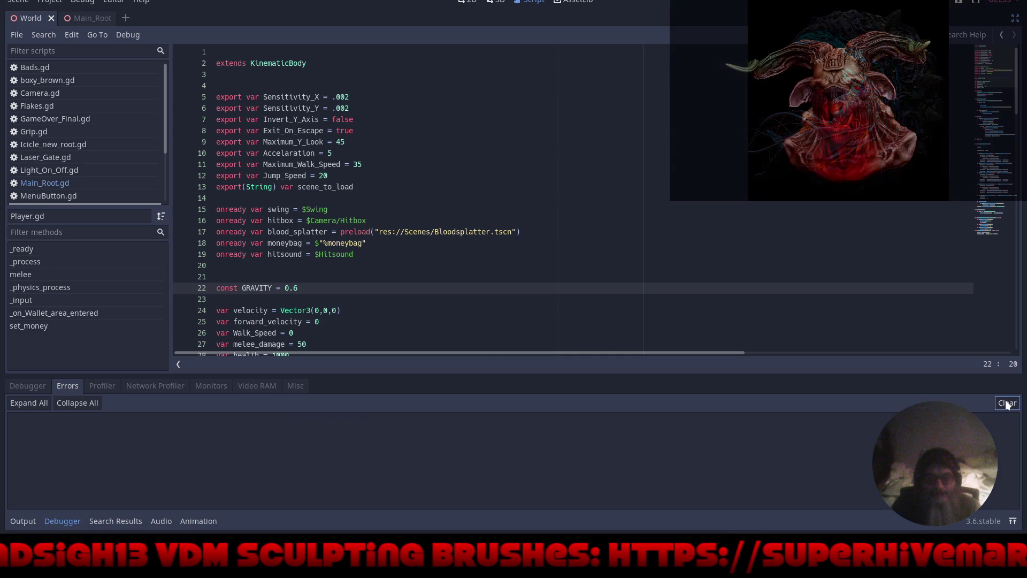
# Open SpiderSkully.gd, hide the Debugger panel, and relaunch the game with F5
pyautogui.scroll(-5, 52, 143)
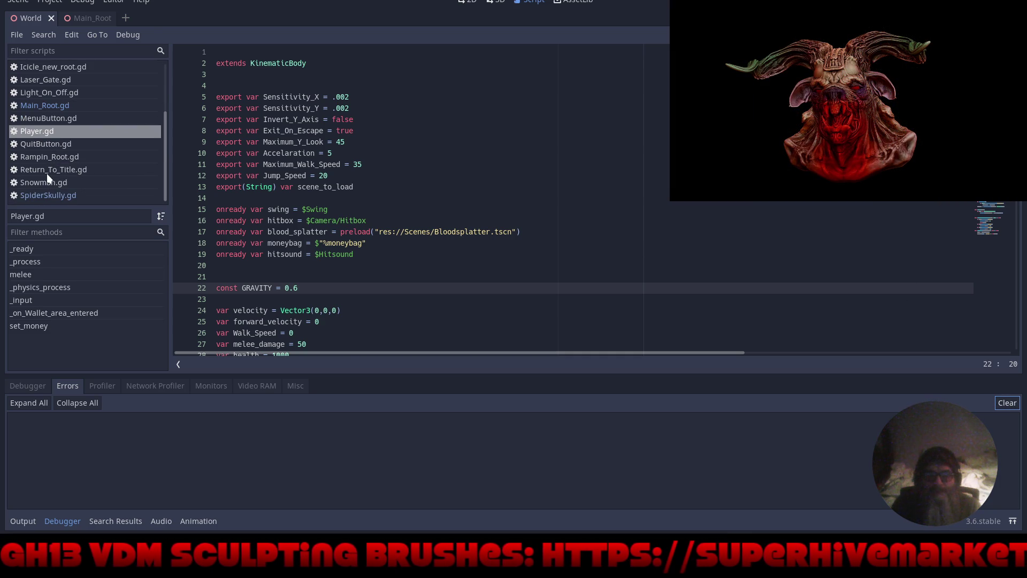
pyautogui.click(37, 194)
pyautogui.scroll(-20, 270, 202)
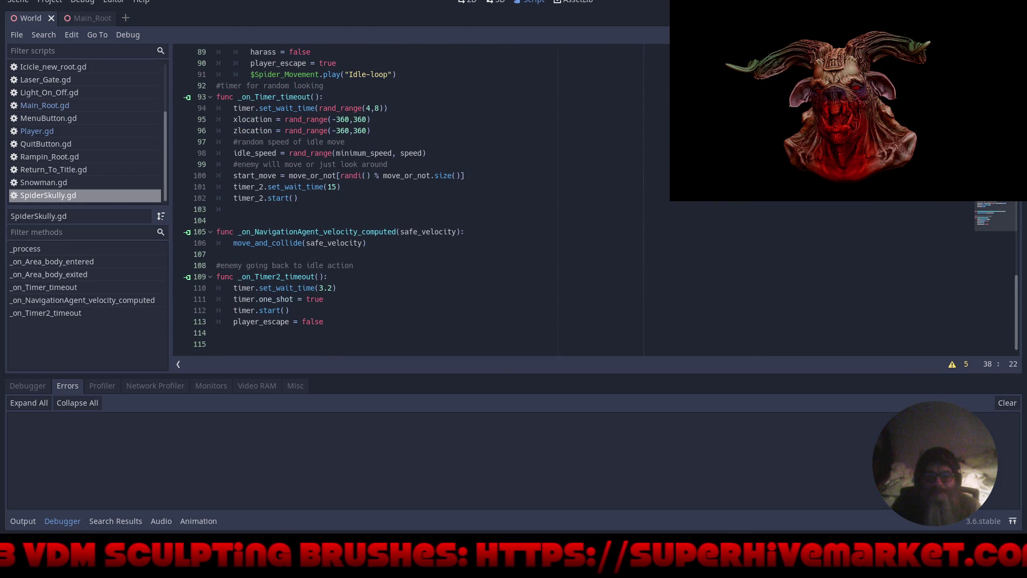
pyautogui.click(62, 520)
pyautogui.press('F5')
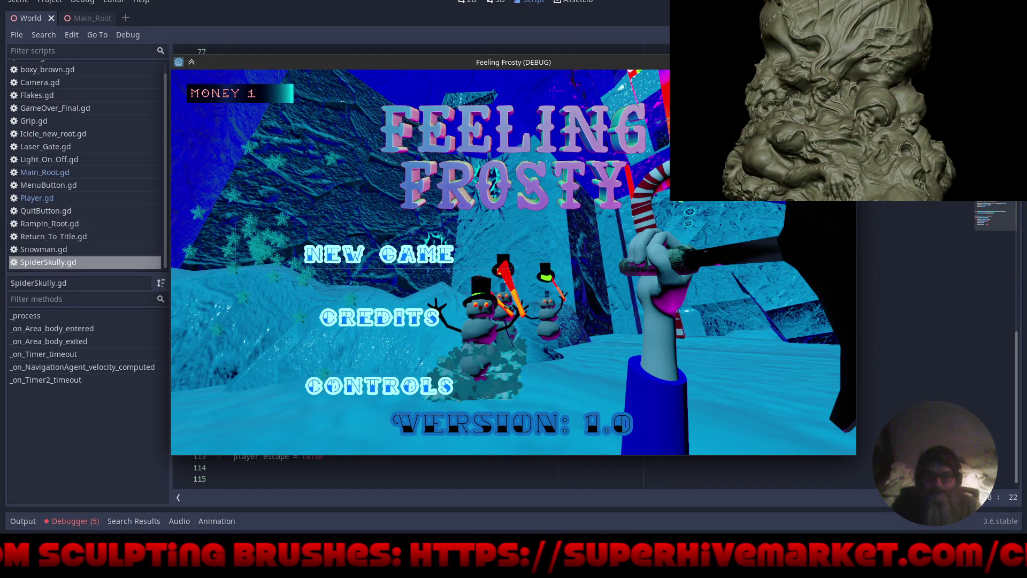
# Start a new game, then stop it right away to return to SpiderSkully.gd
pyautogui.press('Return')
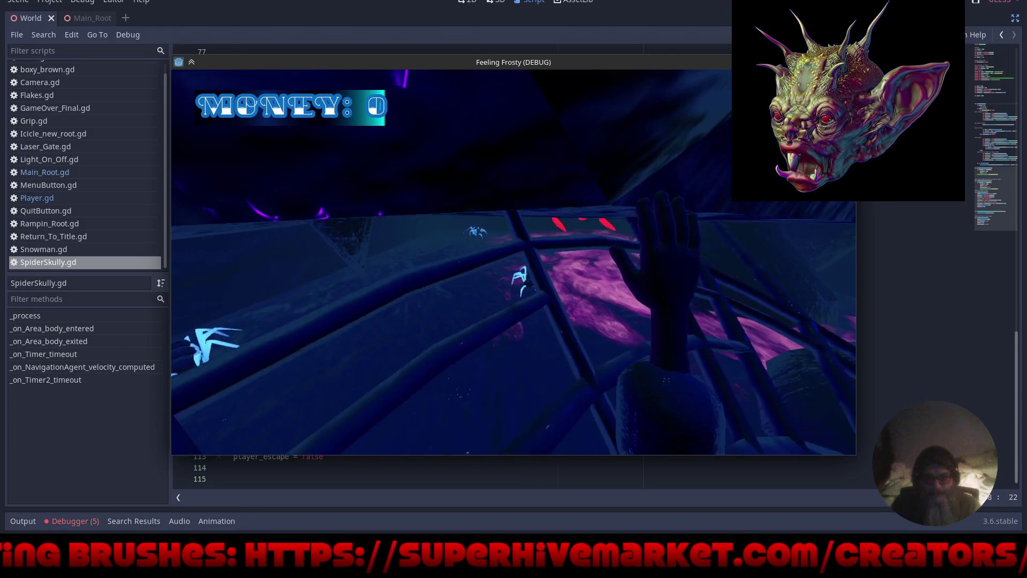
pyautogui.press('Escape')
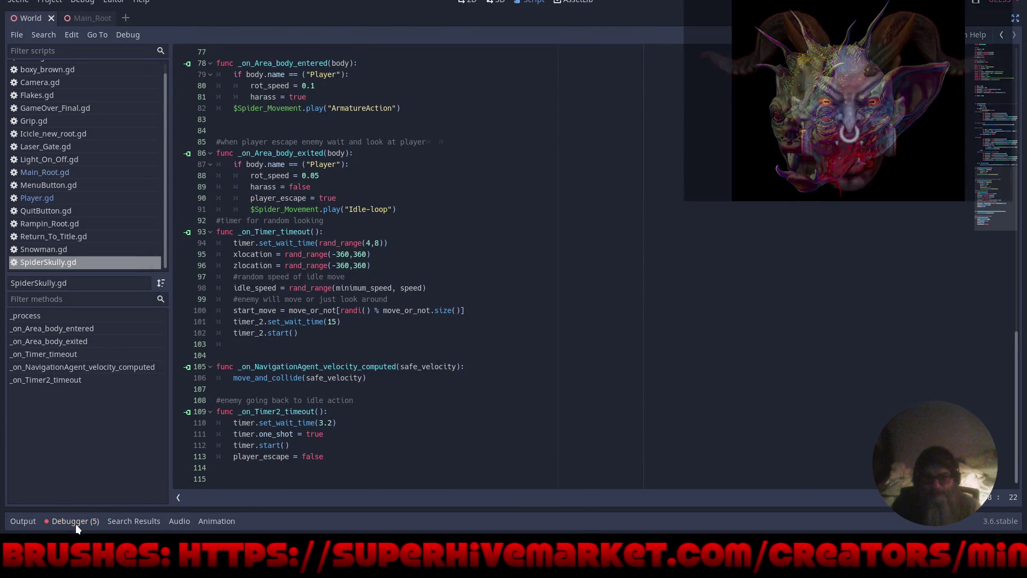
# Show the Debugger's Errors tab listing the five _on_Spider_Movement_ready errors
pyautogui.scroll(12, 471, 287)
pyautogui.scroll(12, 471, 287)
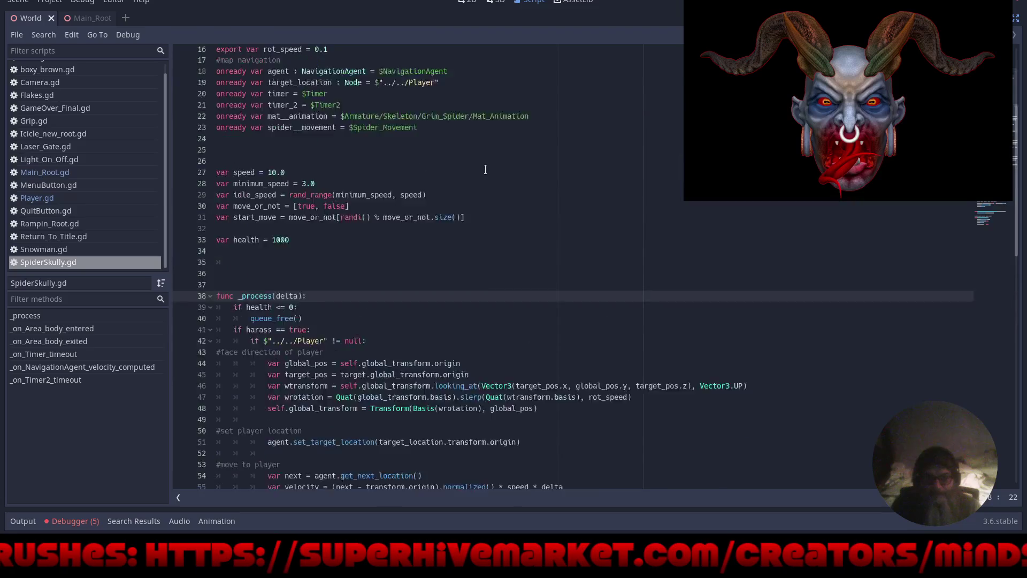
pyautogui.scroll(-2, 452, 179)
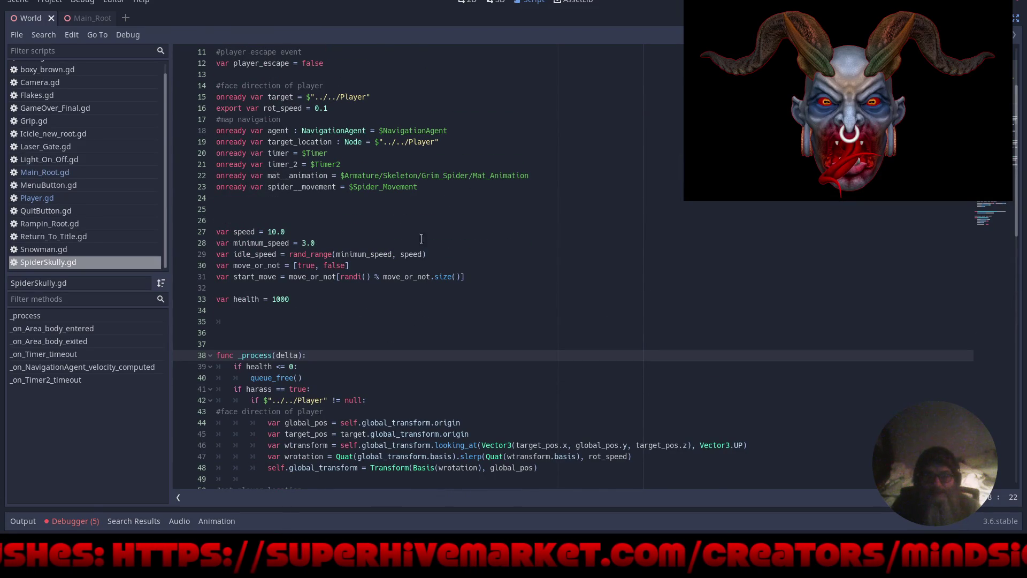
pyautogui.click(81, 522)
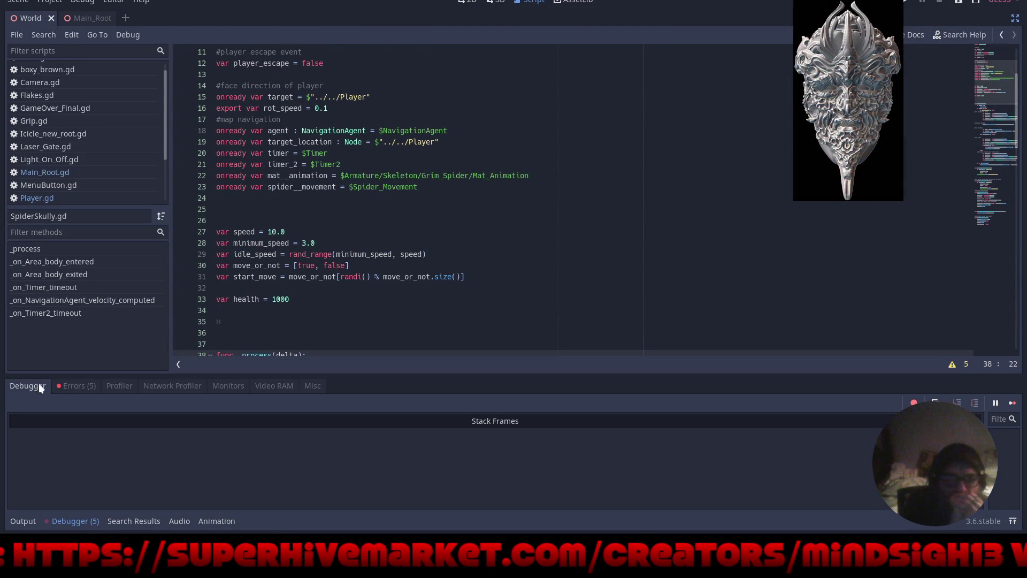
pyautogui.click(78, 386)
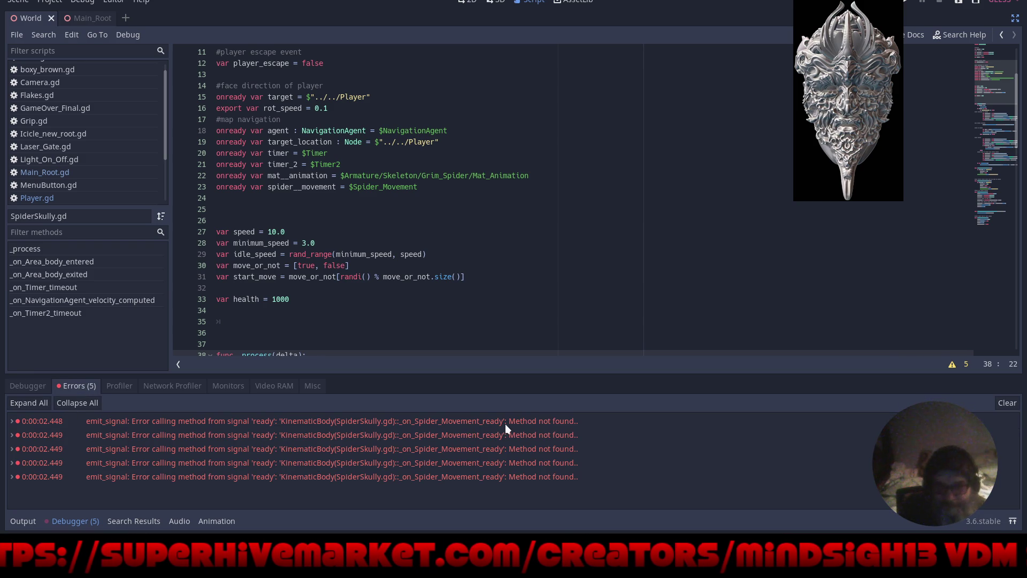
pyautogui.moveTo(559, 426)
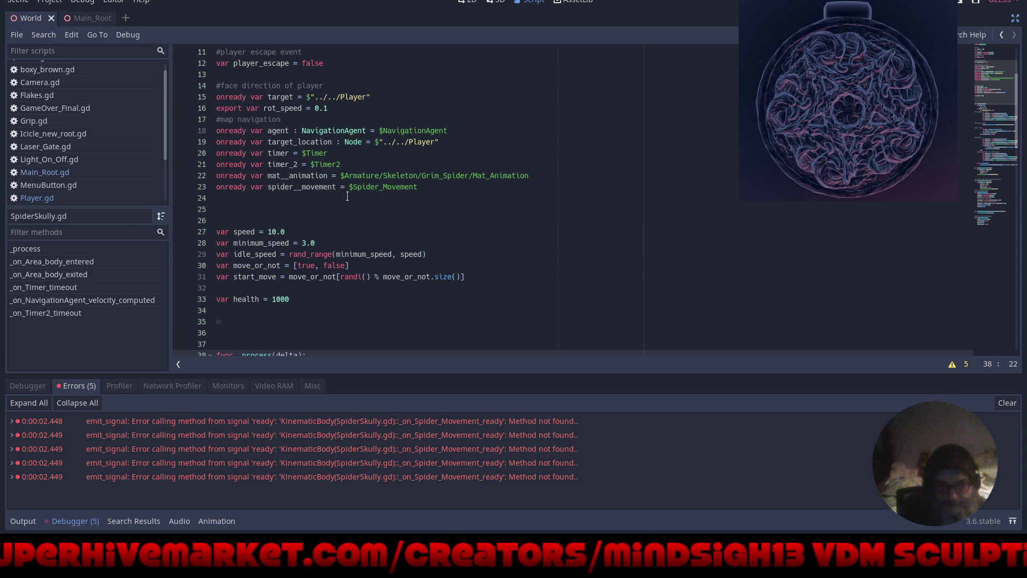
# Scroll through SpiderSkully.gd to inspect the code behind the missing-method errors
pyautogui.scroll(-5, 419, 259)
pyautogui.scroll(-11, 419, 258)
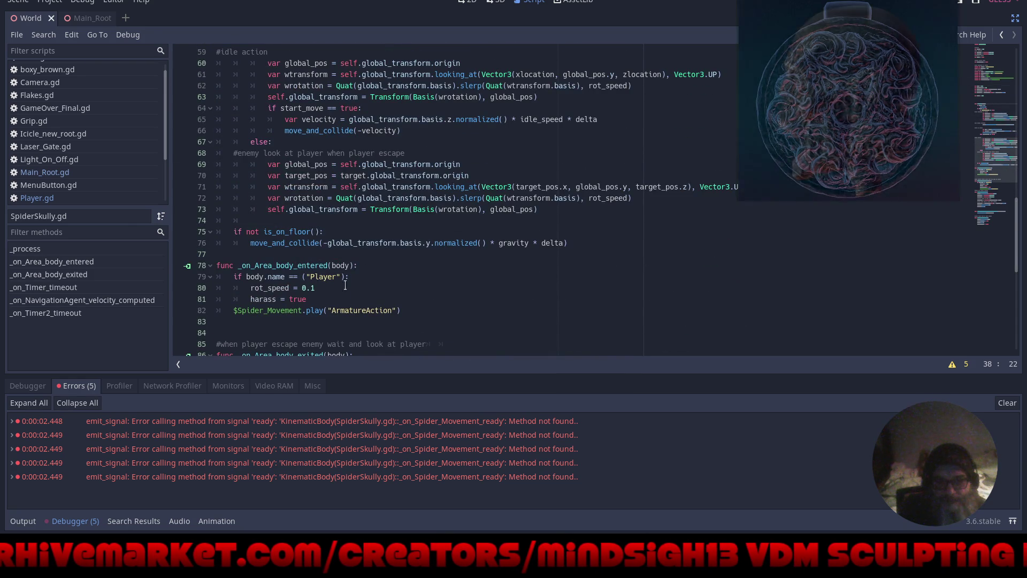
pyautogui.scroll(-3, 367, 300)
pyautogui.scroll(-3, 294, 305)
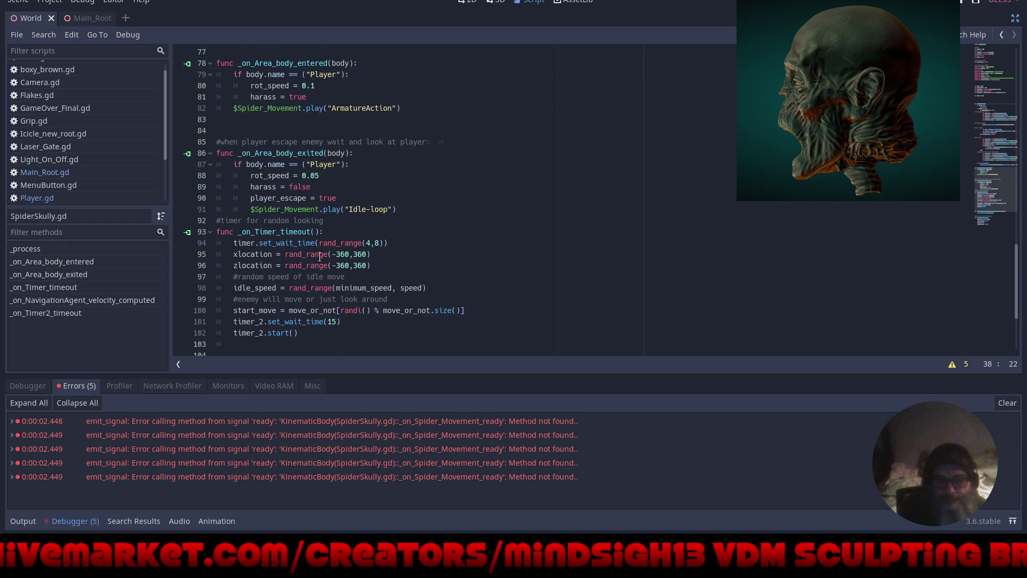
pyautogui.scroll(-4, 454, 294)
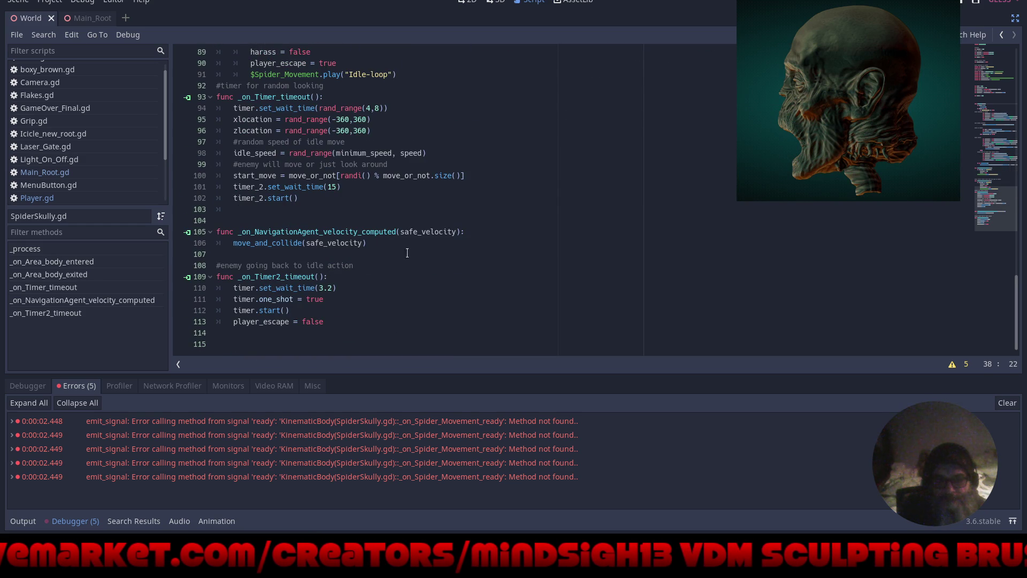
pyautogui.scroll(14, 479, 317)
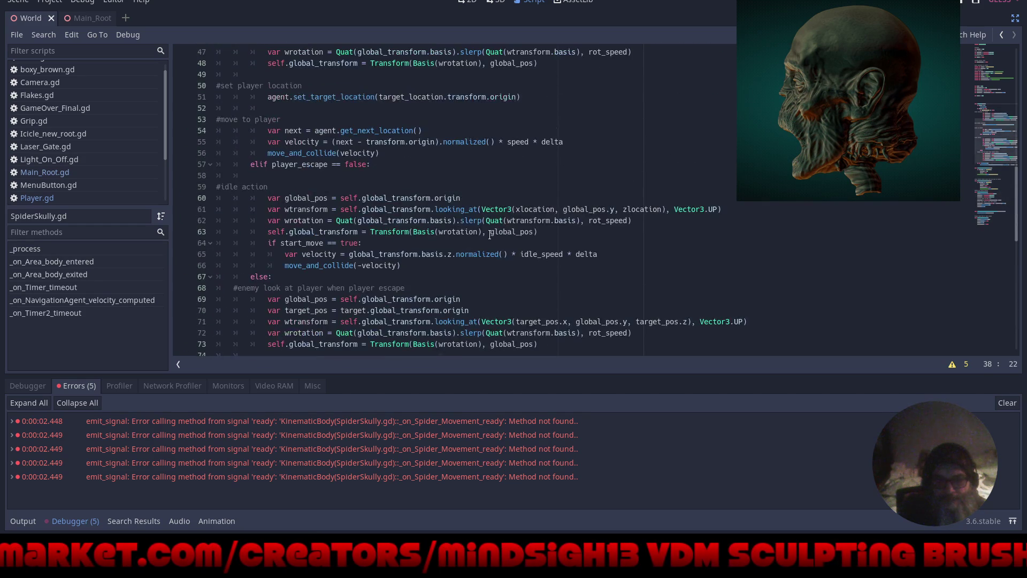
pyautogui.scroll(3, 510, 227)
pyautogui.scroll(12, 512, 224)
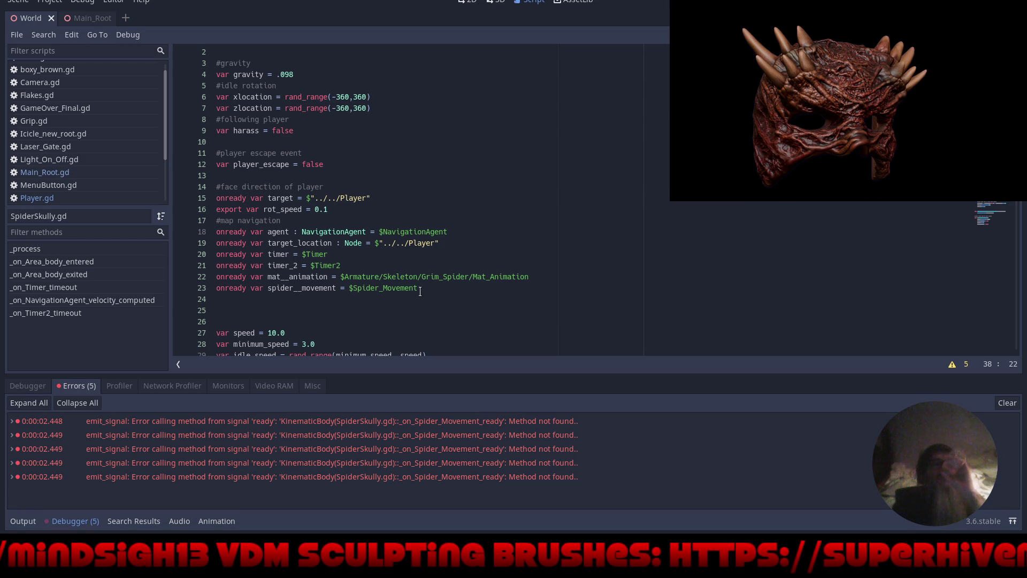
pyautogui.scroll(1, 420, 291)
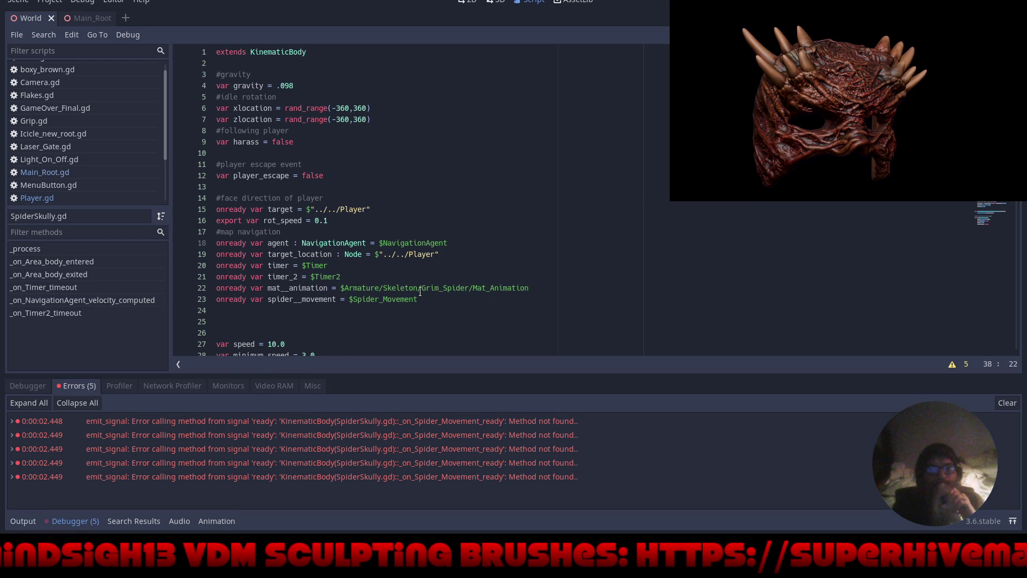
pyautogui.scroll(-4, 420, 291)
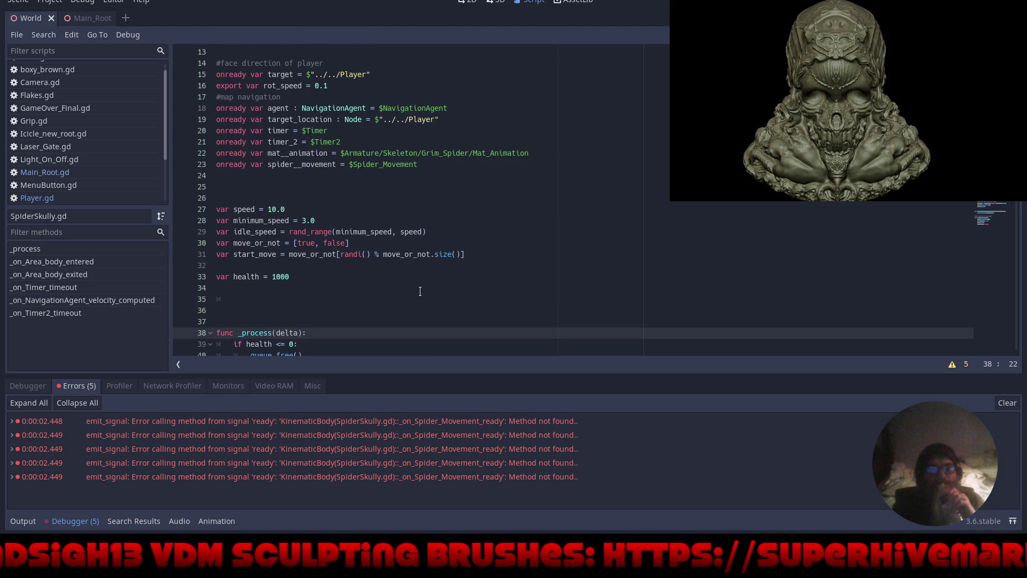
pyautogui.scroll(-4, 420, 292)
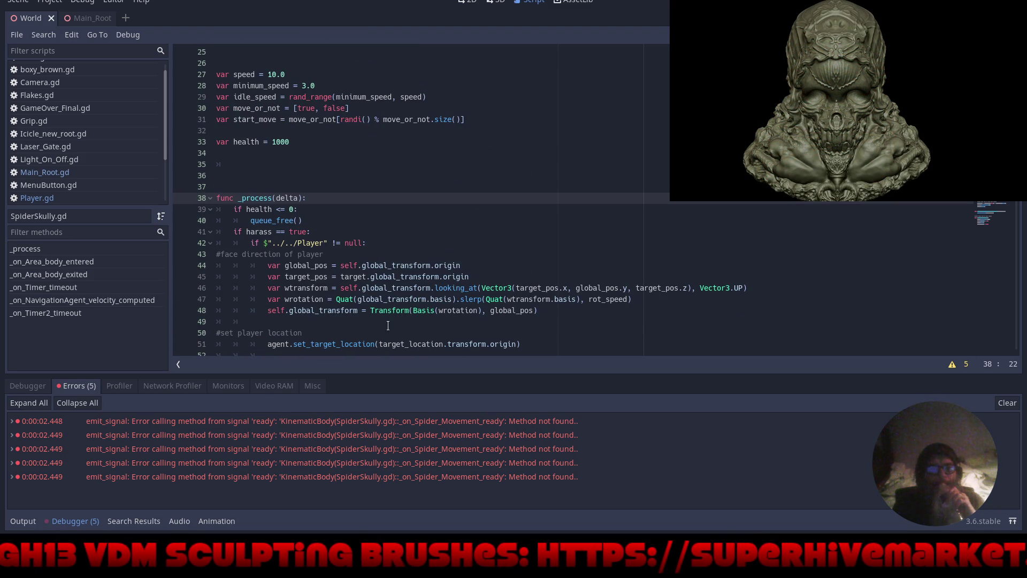
pyautogui.scroll(-6, 382, 322)
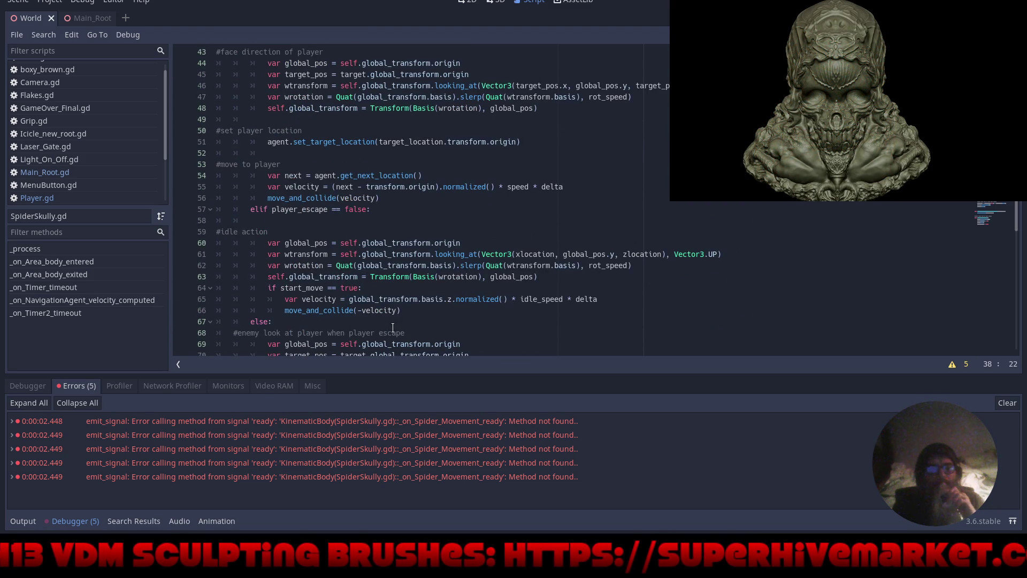
pyautogui.scroll(-6, 392, 327)
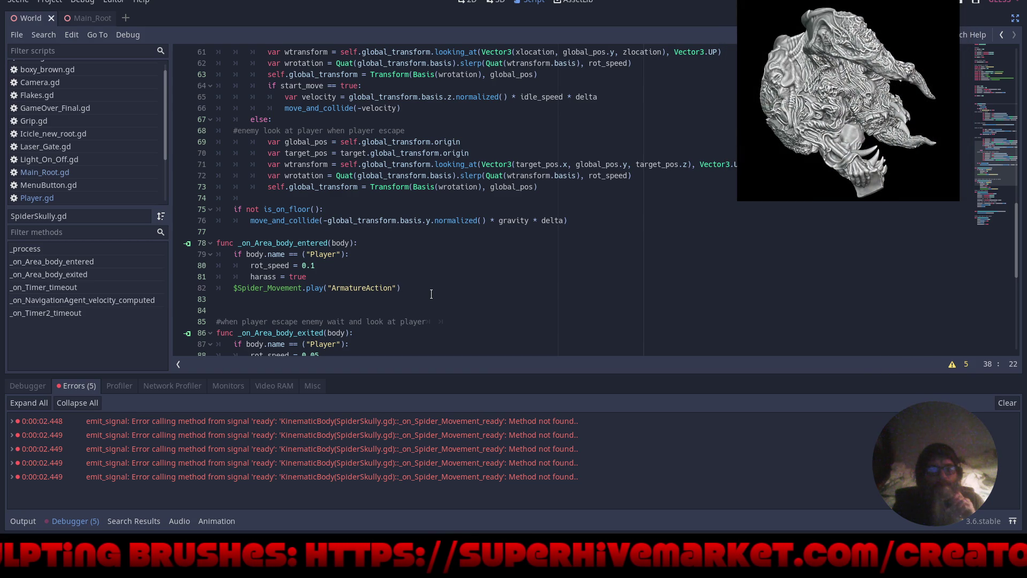
pyautogui.scroll(-2, 434, 294)
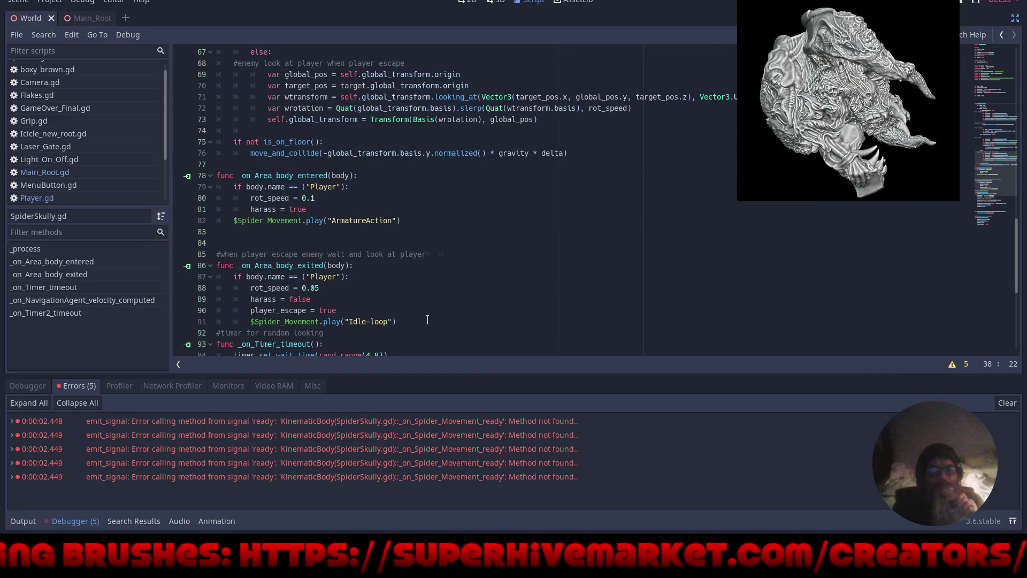
# Delete the stray spaces before $Spider_Movement on line 82, then clear the error list
pyautogui.click(232, 221)
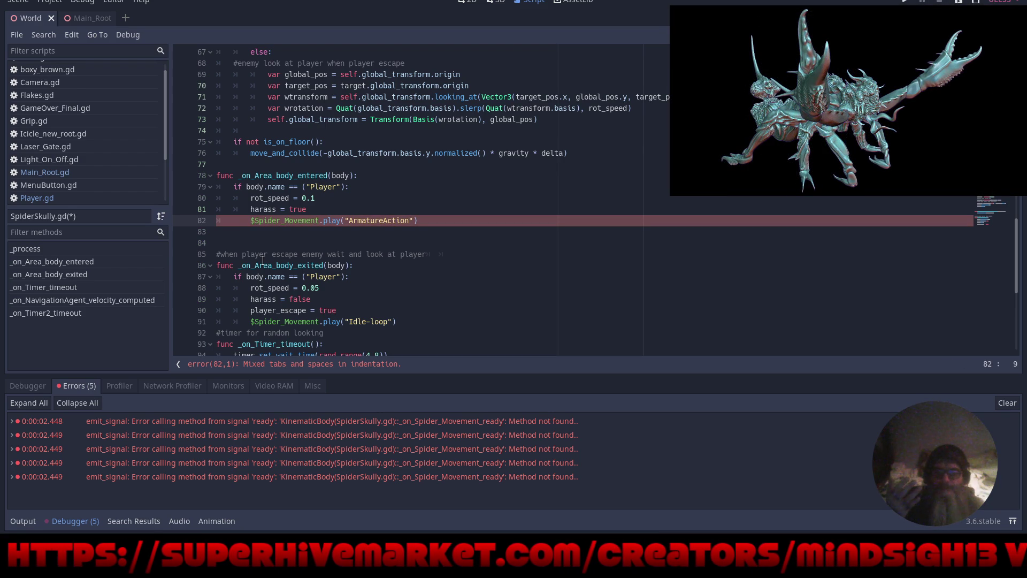
pyautogui.press('BackSpace')
pyautogui.press('BackSpace')
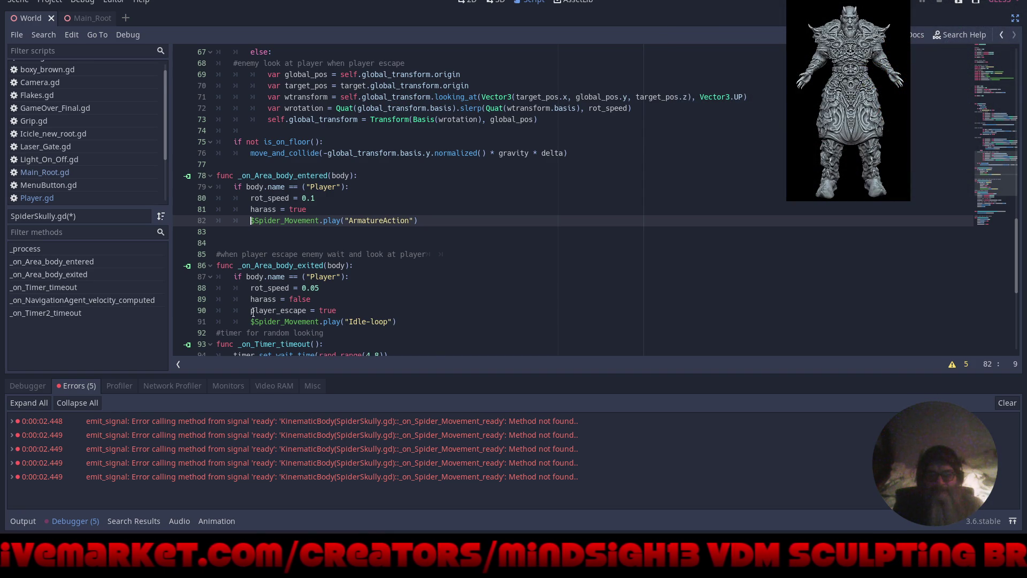
pyautogui.scroll(-2, 299, 311)
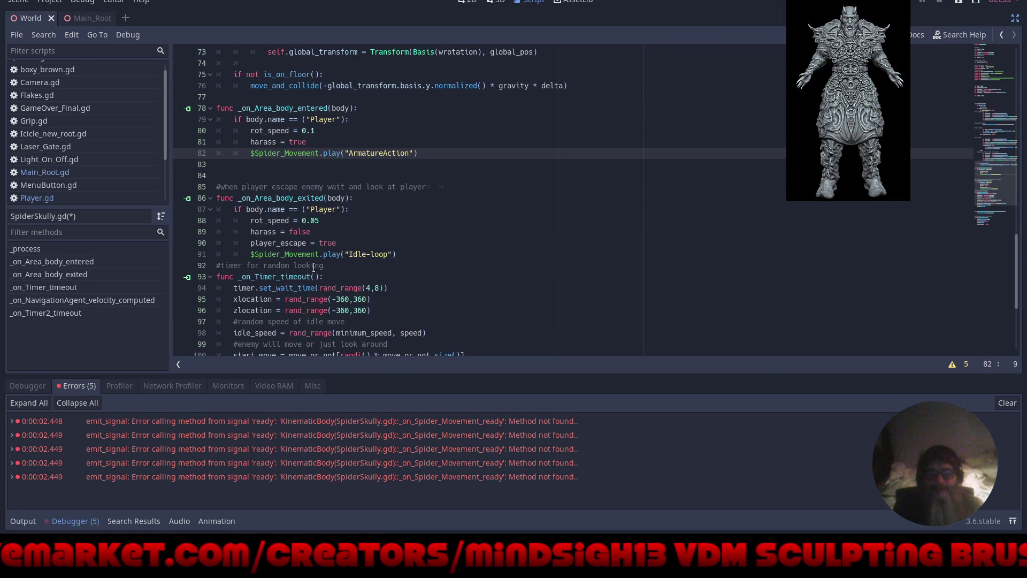
pyautogui.scroll(-4, 373, 316)
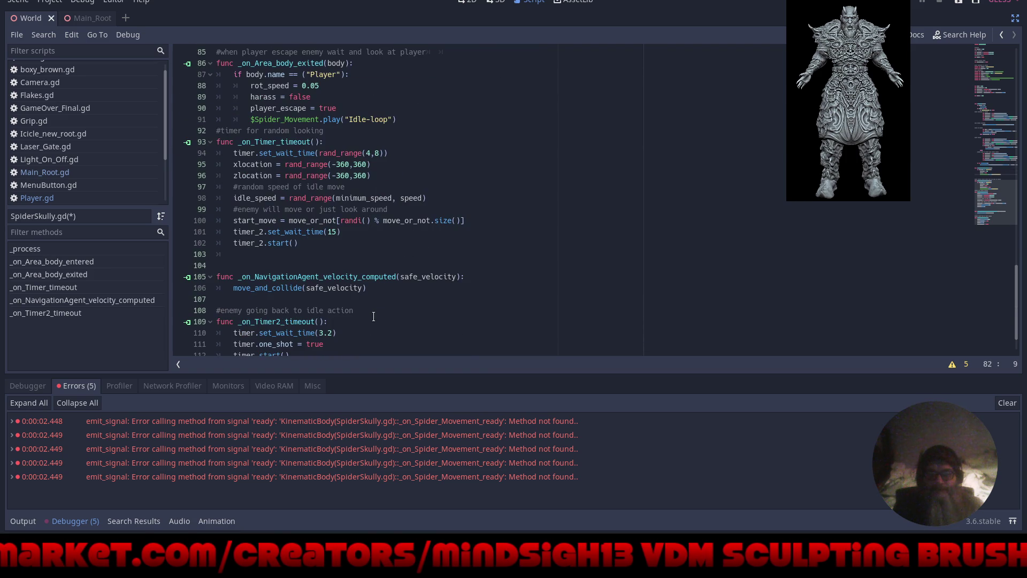
pyautogui.scroll(-2, 373, 316)
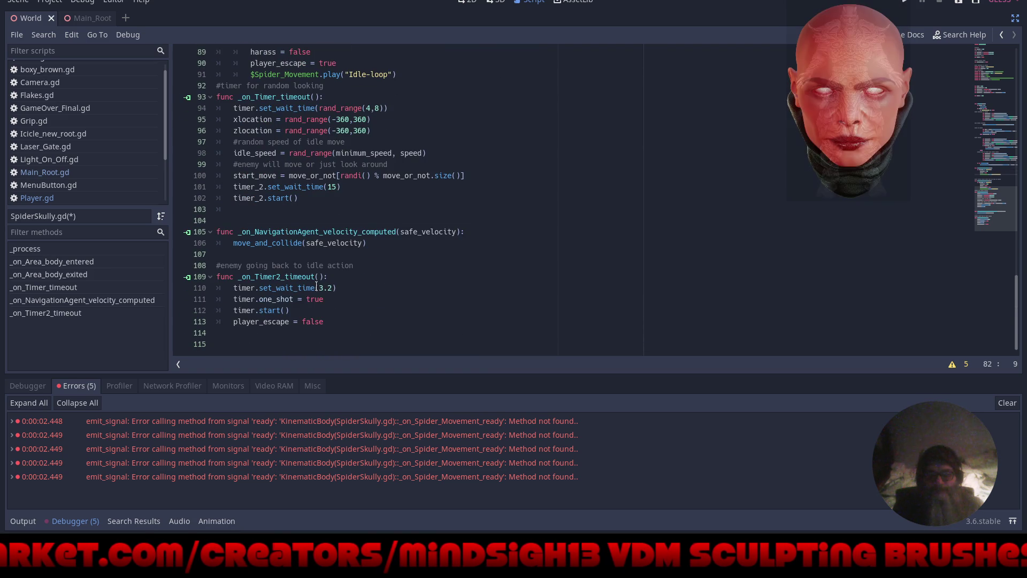
pyautogui.click(1011, 405)
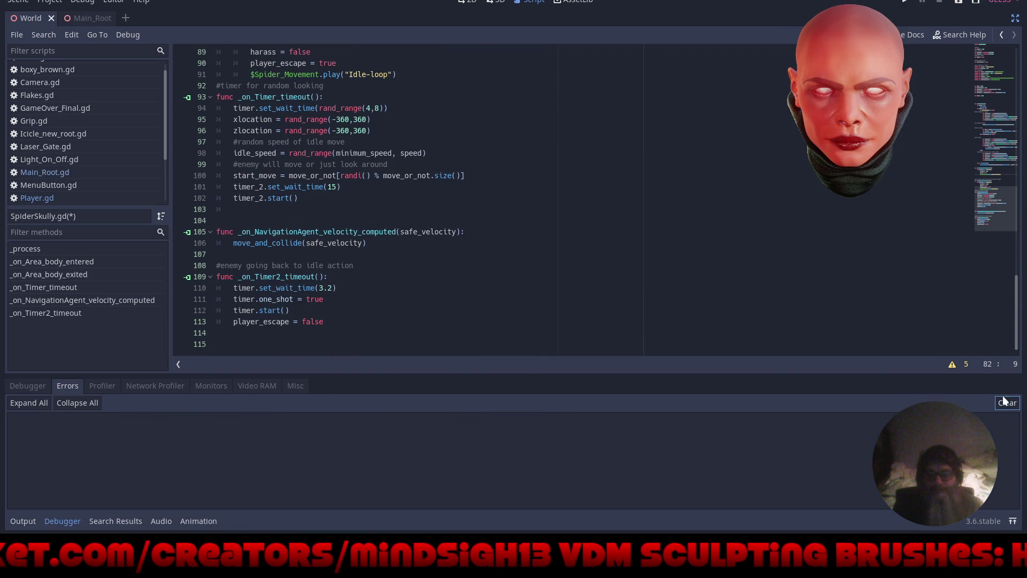
# Rerun the game and start a New Game to test the fix, then return to the 3D view
pyautogui.click(902, 4)
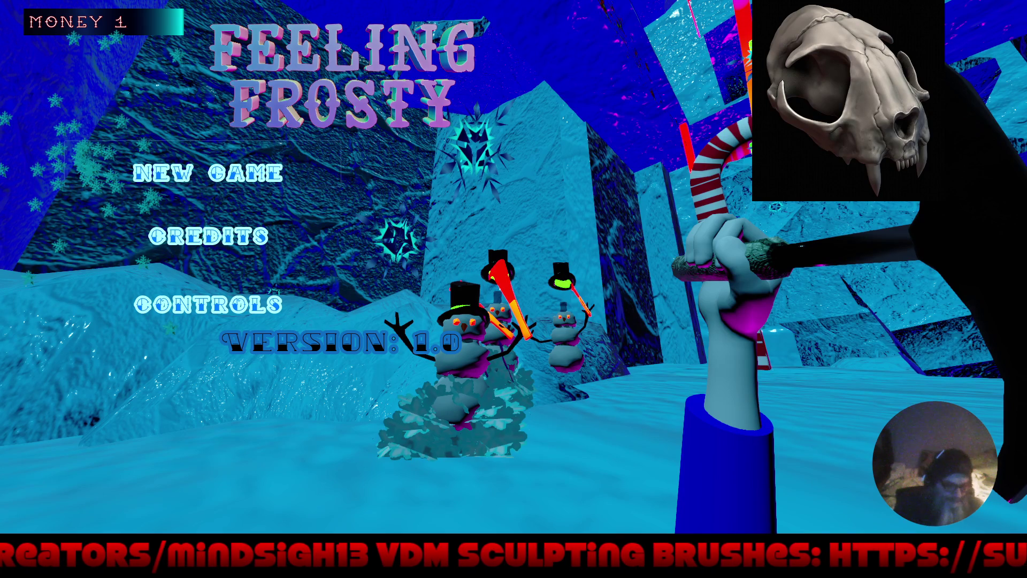
pyautogui.click(208, 172)
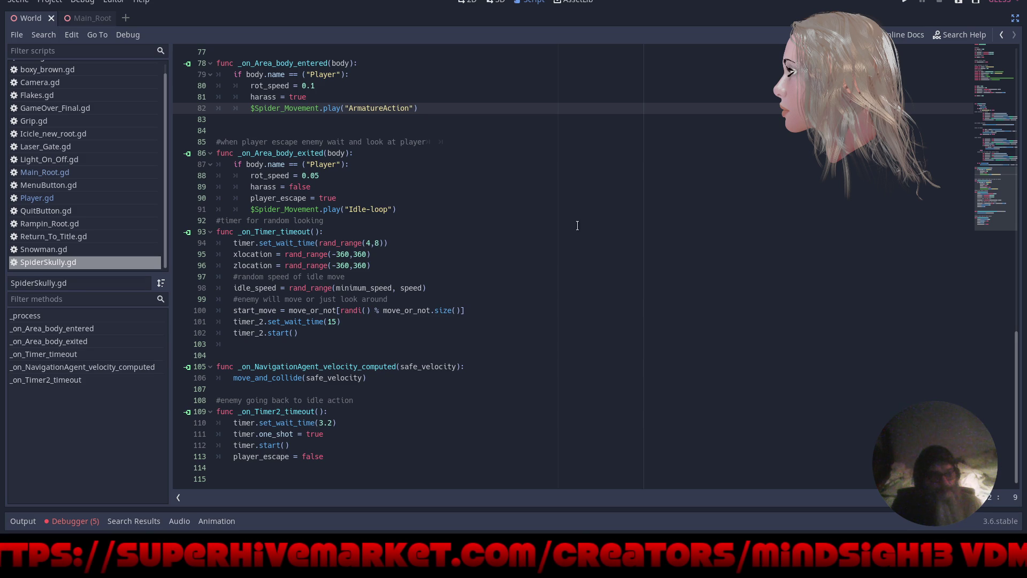
pyautogui.click(497, 2)
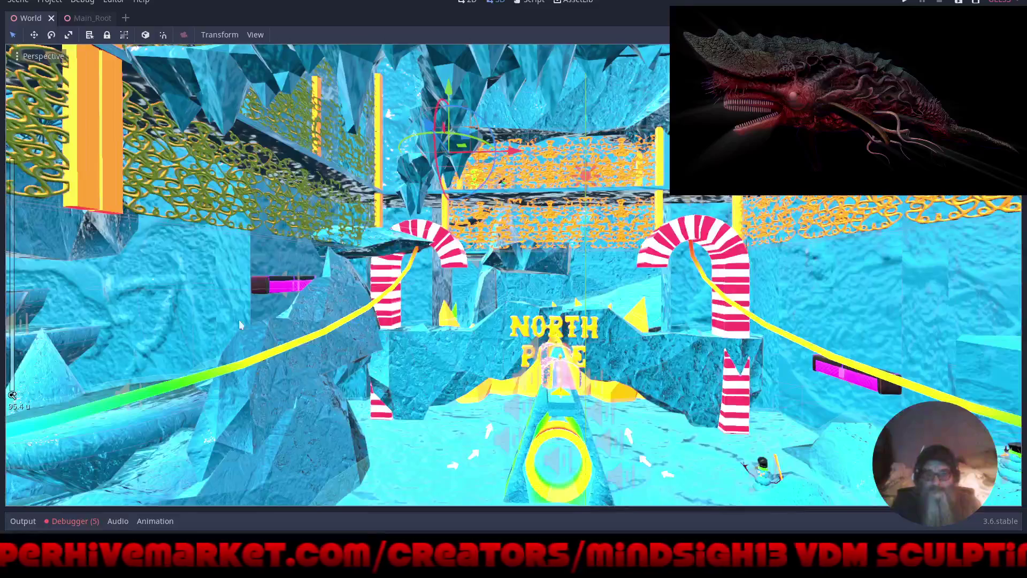
# Move the tall ice pillar left along X and along Z, and tilt it fully upright
pyautogui.scroll(3, 362, 307)
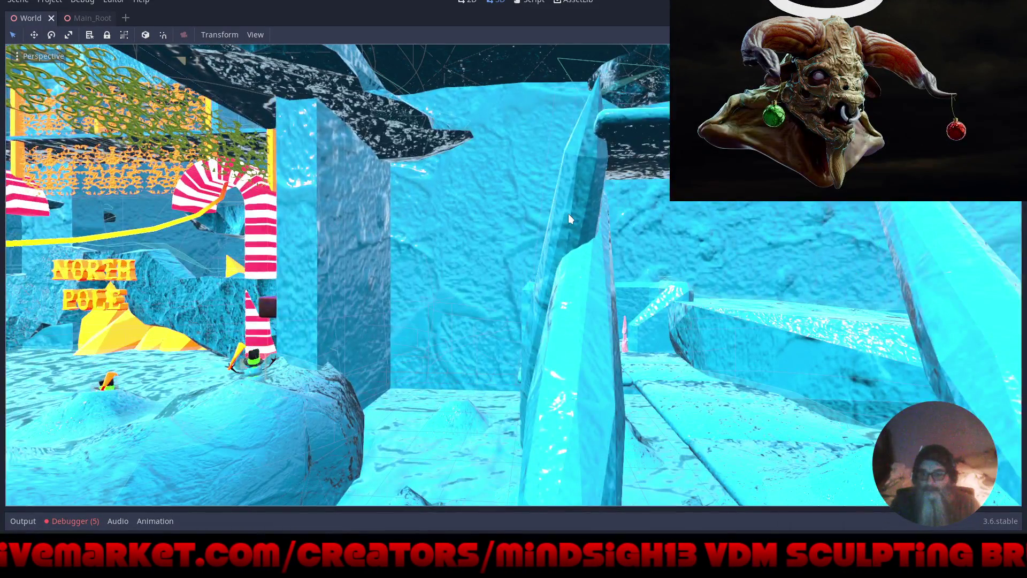
pyautogui.click(570, 214)
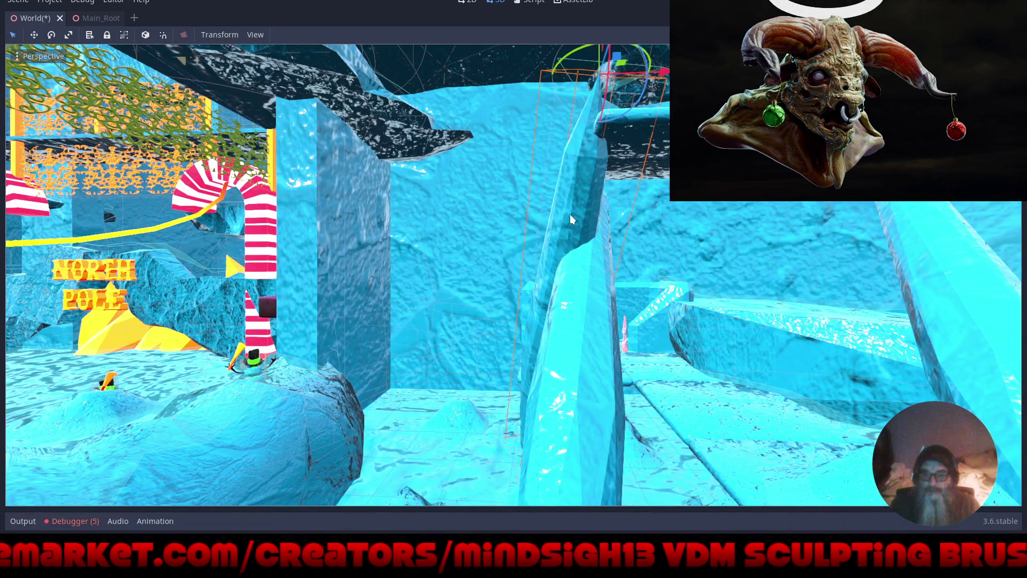
pyautogui.moveTo(661, 72)
pyautogui.mouseDown()
pyautogui.moveTo(422, 166)
pyautogui.moveTo(11, 198)
pyautogui.mouseUp()
pyautogui.press('f')
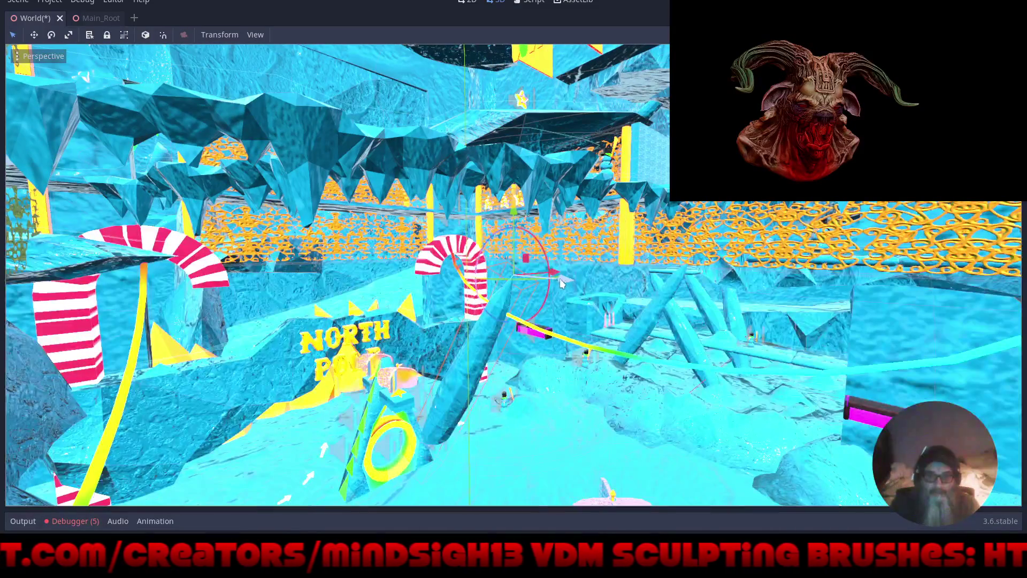
pyautogui.moveTo(556, 282); pyautogui.dragTo(685, 313)
pyautogui.moveTo(642, 251)
pyautogui.mouseDown()
pyautogui.moveTo(623, 237)
pyautogui.moveTo(603, 159)
pyautogui.mouseUp()
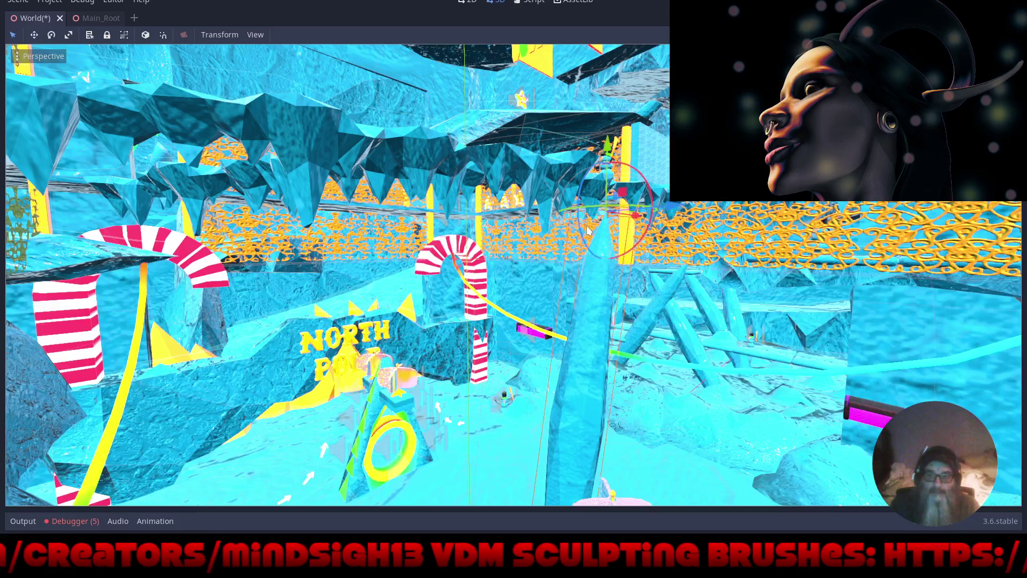
pyautogui.moveTo(584, 242); pyautogui.dragTo(591, 248)
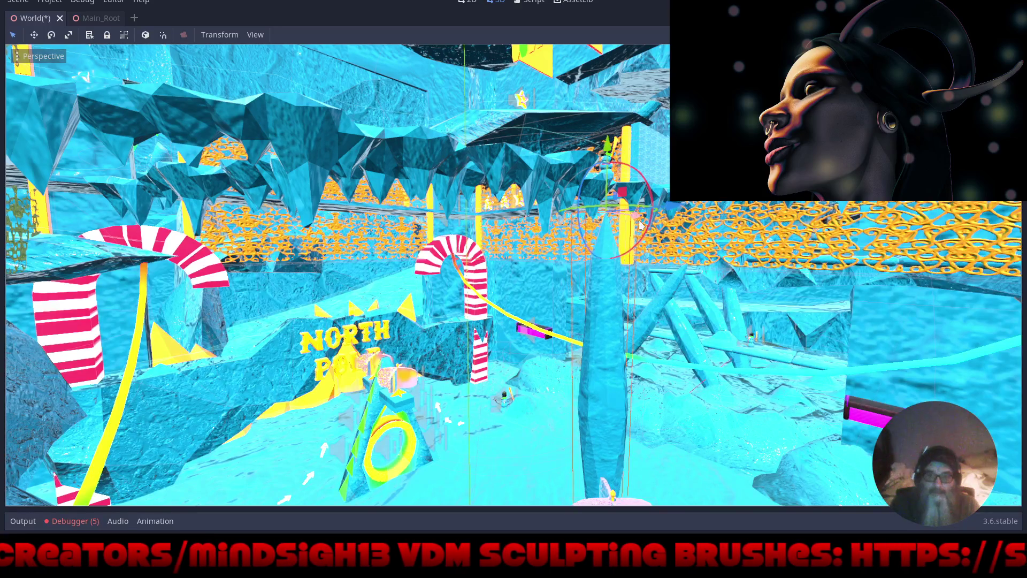
pyautogui.moveTo(640, 218)
pyautogui.mouseDown()
pyautogui.moveTo(603, 222)
pyautogui.moveTo(693, 224)
pyautogui.moveTo(647, 276)
pyautogui.moveTo(541, 214)
pyautogui.moveTo(562, 214)
pyautogui.mouseUp()
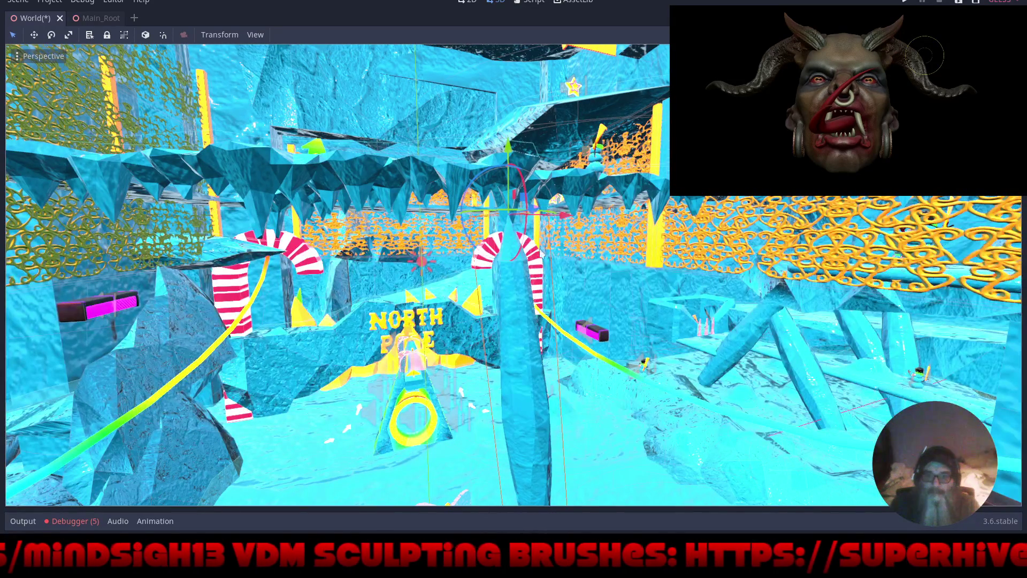
pyautogui.hotkey('ctrl', 'shift', 'F11')
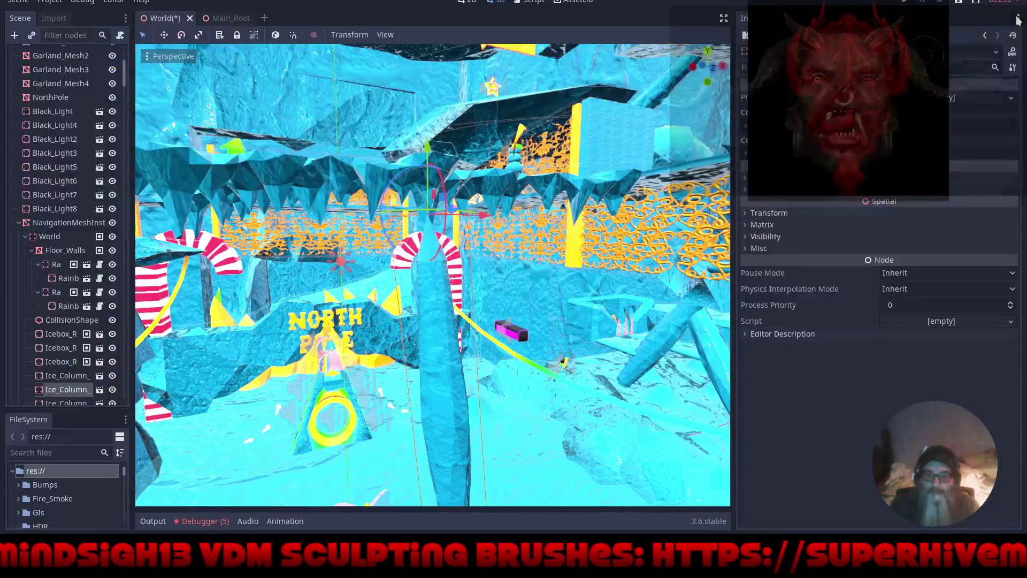
# Reset the pillar's Rotation Degrees to 0, 0, 0 and drag it down to ground level
pyautogui.click(772, 212)
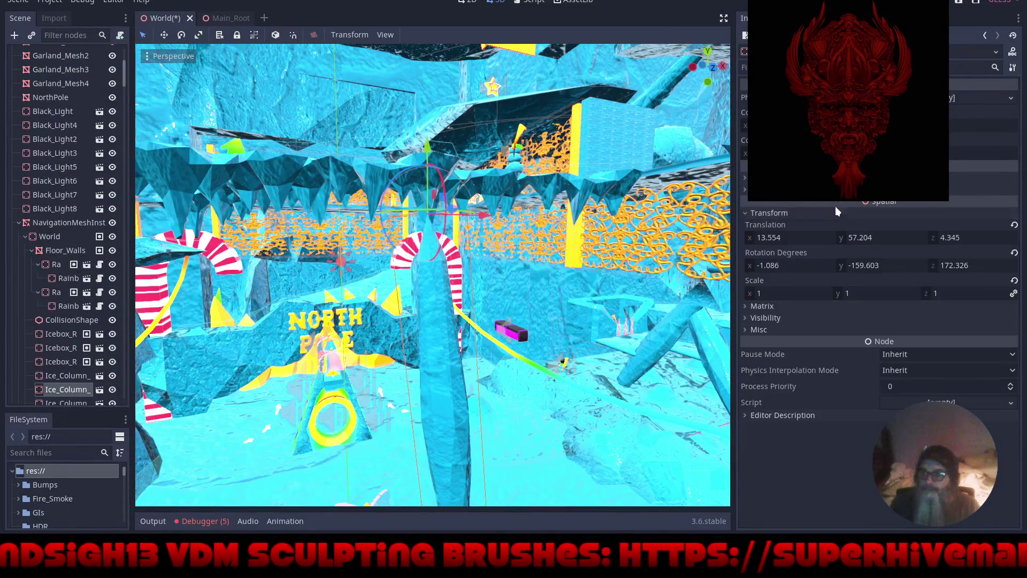
pyautogui.click(1015, 254)
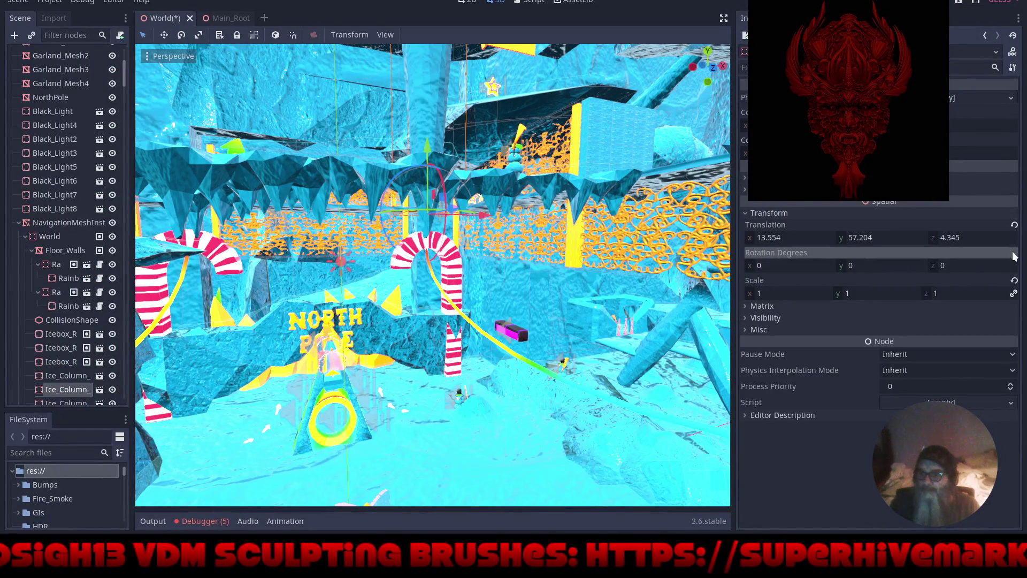
pyautogui.moveTo(440, 154)
pyautogui.mouseDown()
pyautogui.moveTo(429, 511)
pyautogui.moveTo(428, 487)
pyautogui.mouseUp()
pyautogui.moveTo(535, 433)
pyautogui.mouseDown()
pyautogui.moveTo(474, 310)
pyautogui.moveTo(467, 386)
pyautogui.moveTo(602, 333)
pyautogui.moveTo(549, 373)
pyautogui.moveTo(548, 352)
pyautogui.moveTo(530, 348)
pyautogui.mouseUp()
pyautogui.hotkey('ctrl', 'shift', 'F11')
pyautogui.scroll(3, 531, 349)
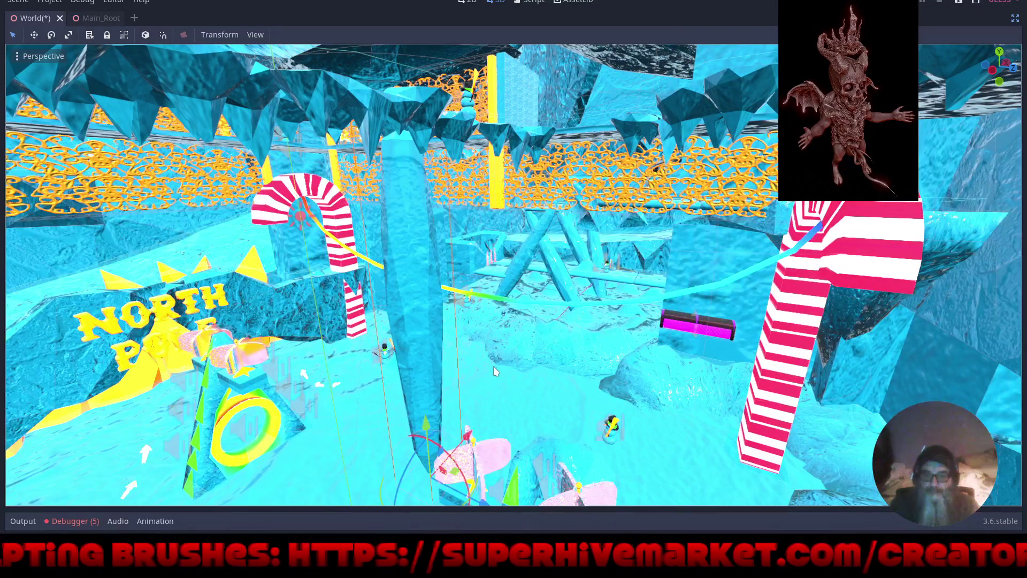
# Rotate the ice pillar 165 degrees and raise it along Y
pyautogui.scroll(3, 480, 351)
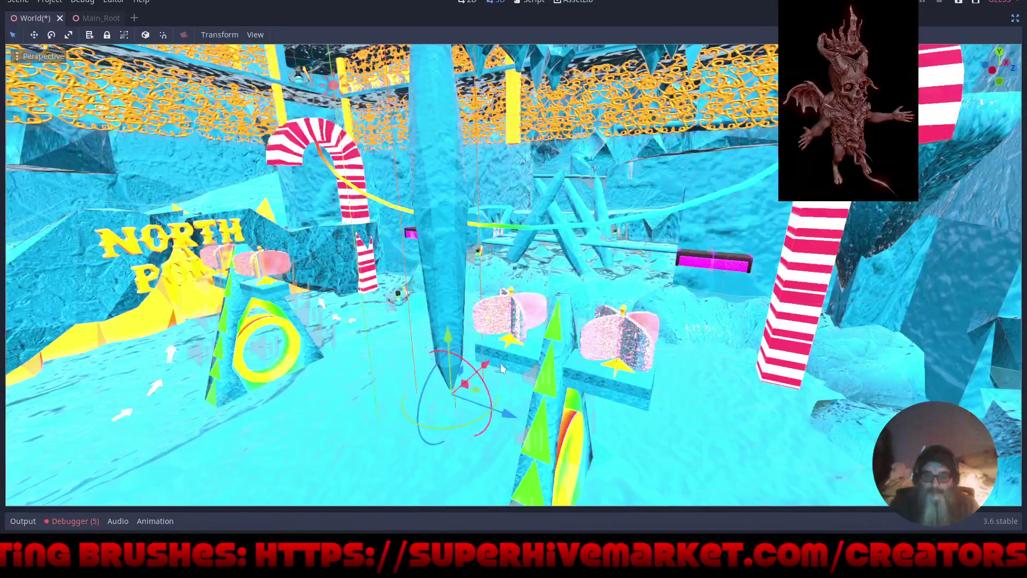
pyautogui.moveTo(471, 369)
pyautogui.mouseDown()
pyautogui.moveTo(484, 401)
pyautogui.moveTo(455, 444)
pyautogui.moveTo(421, 464)
pyautogui.mouseUp()
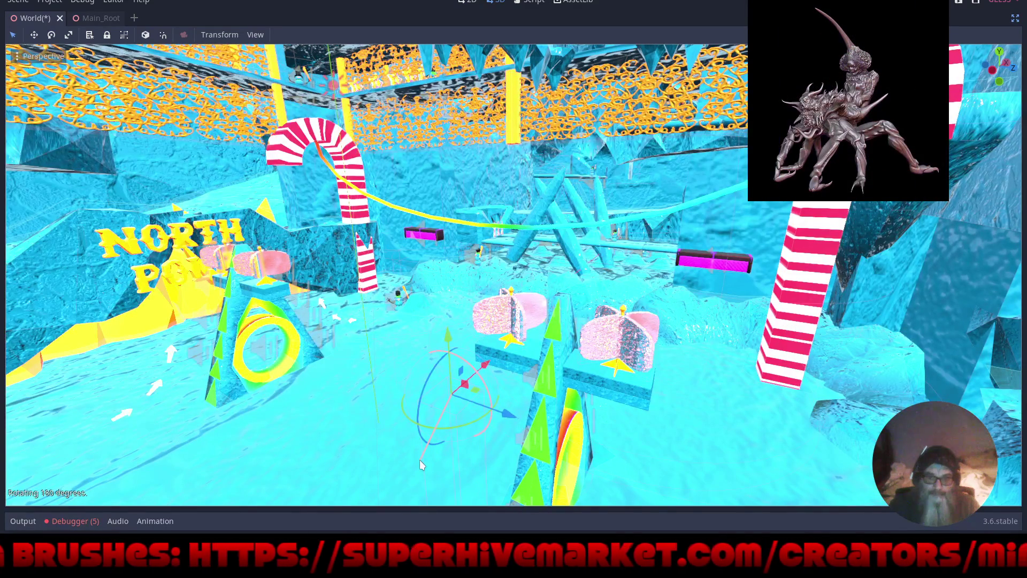
pyautogui.moveTo(448, 337); pyautogui.dragTo(463, 1)
pyautogui.press('f')
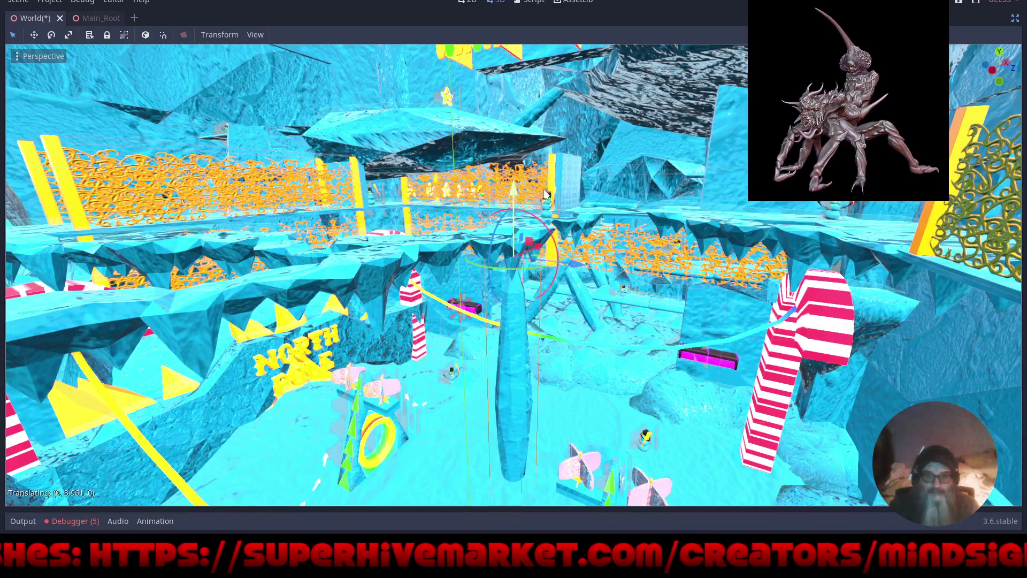
pyautogui.scroll(4, 513, 275)
pyautogui.scroll(4, 514, 274)
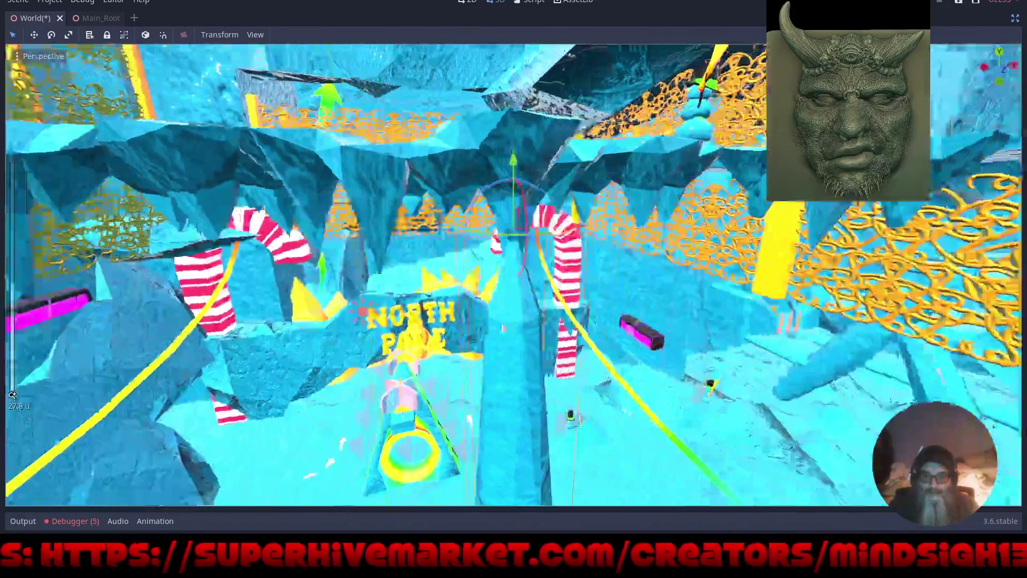
pyautogui.moveTo(240, 321); pyautogui.dragTo(377, 317)
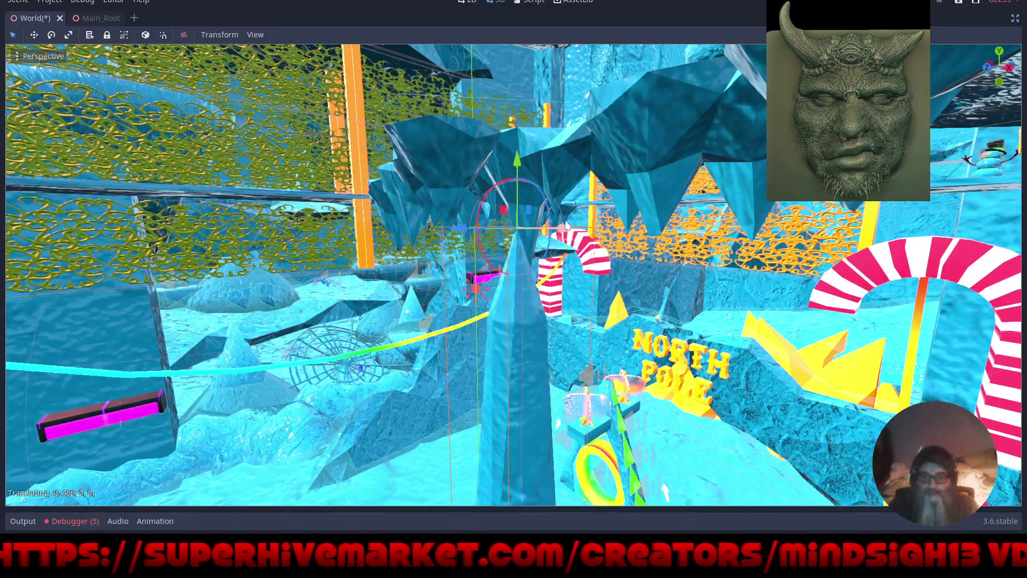
# Fine-tune the pillar's Z, Y and X position beside the pink gifts by the North Pole sign
pyautogui.moveTo(459, 229); pyautogui.dragTo(473, 226)
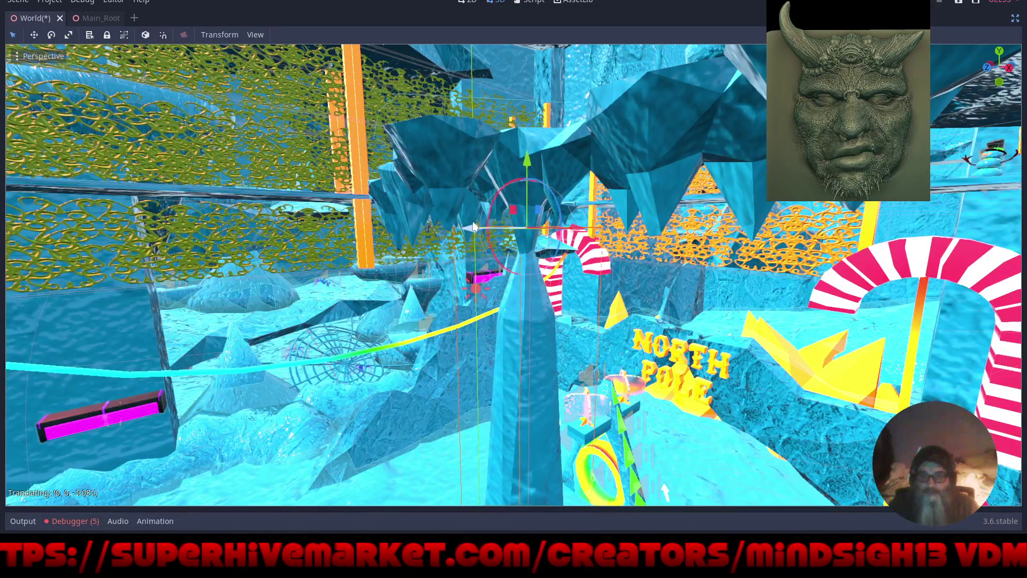
pyautogui.scroll(-4, 442, 169)
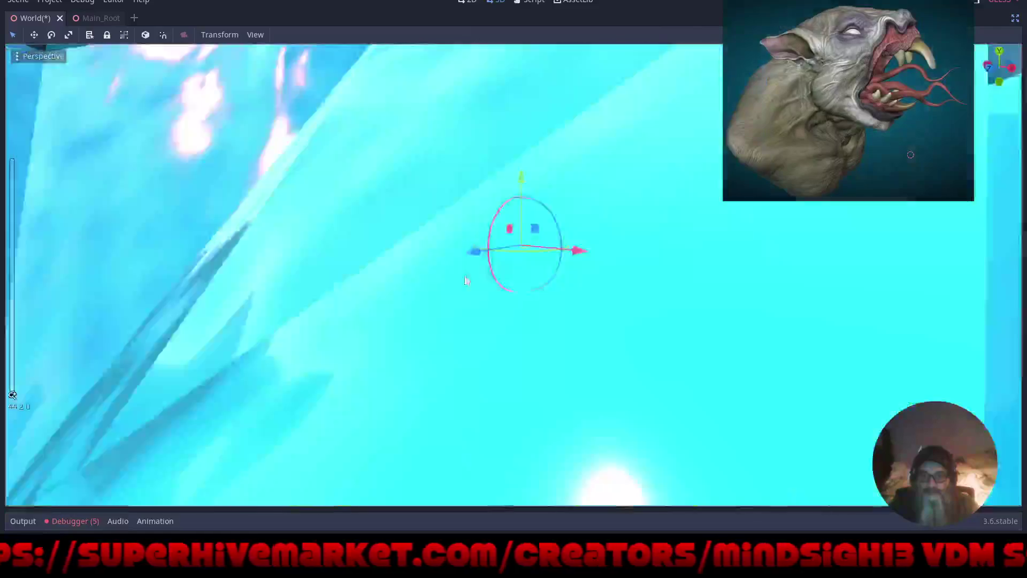
pyautogui.scroll(5, 548, 226)
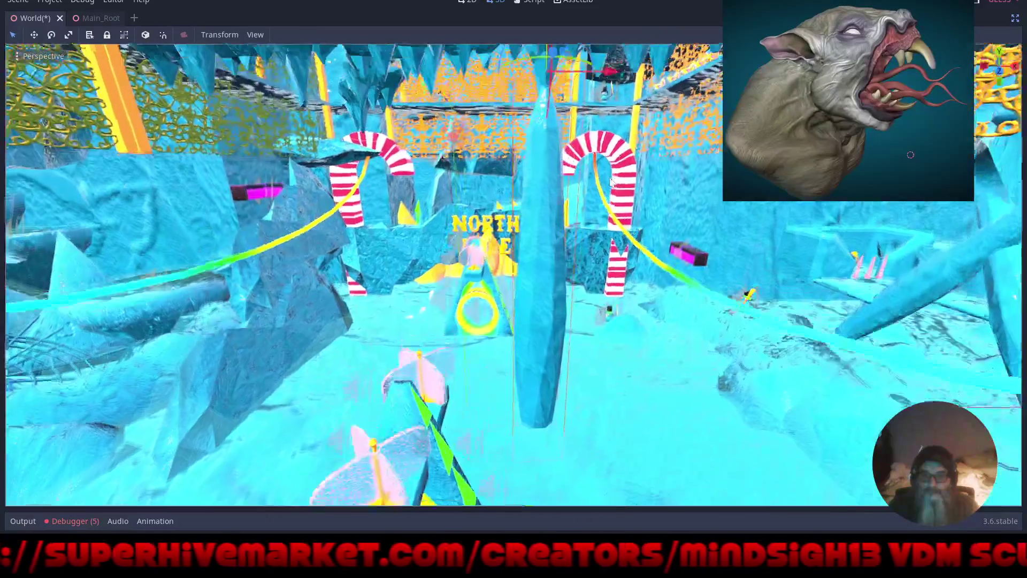
pyautogui.scroll(-5, 548, 226)
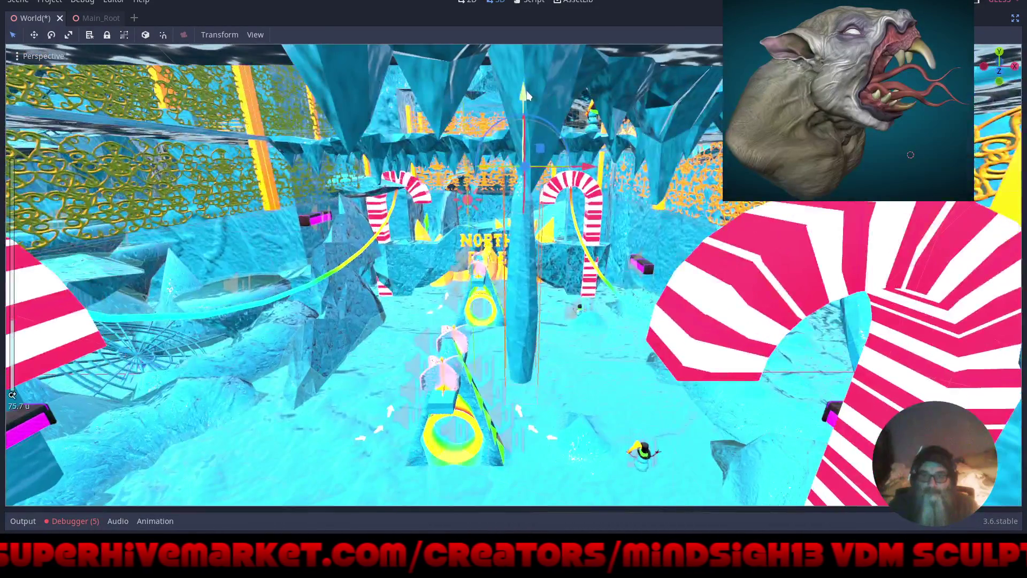
pyautogui.moveTo(527, 95)
pyautogui.mouseDown()
pyautogui.moveTo(562, 72)
pyautogui.moveTo(560, 44)
pyautogui.moveTo(553, 83)
pyautogui.moveTo(570, 316)
pyautogui.mouseUp()
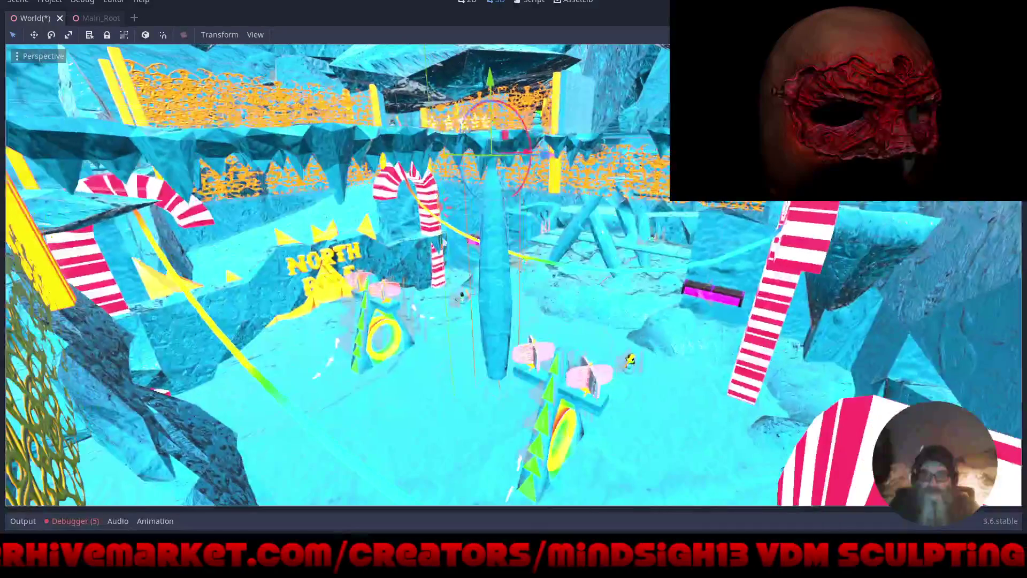
pyautogui.scroll(4, 493, 235)
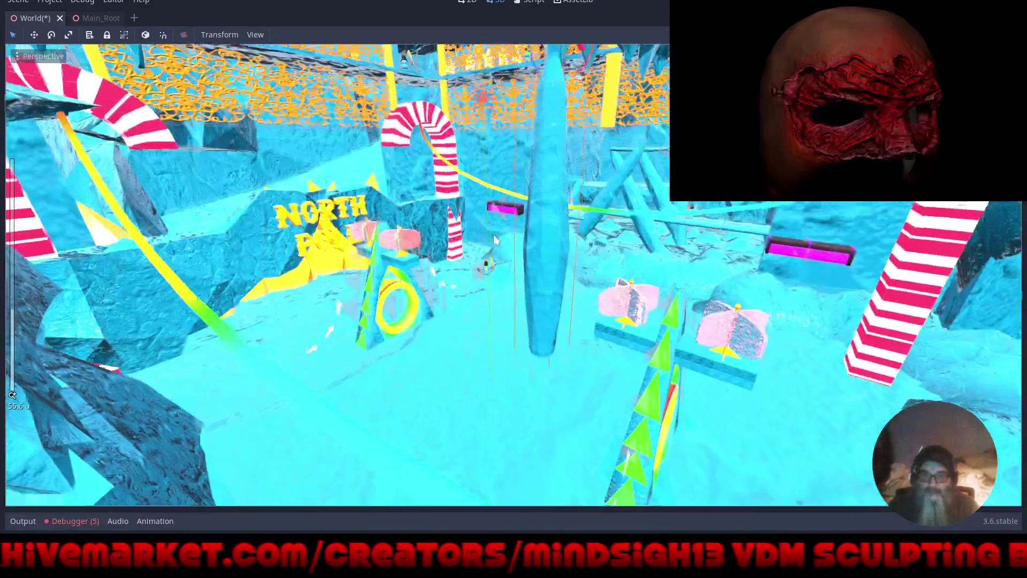
pyautogui.moveTo(493, 234)
pyautogui.mouseDown()
pyautogui.moveTo(468, 346)
pyautogui.moveTo(480, 366)
pyautogui.mouseUp()
pyautogui.moveTo(454, 320)
pyautogui.mouseDown()
pyautogui.moveTo(537, 327)
pyautogui.moveTo(498, 347)
pyautogui.mouseUp()
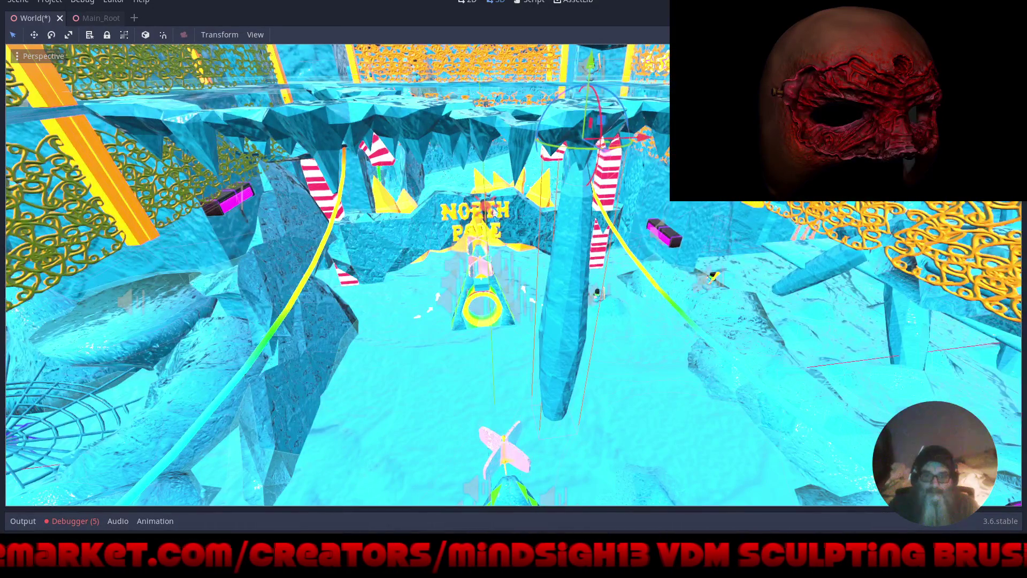
pyautogui.moveTo(641, 144)
pyautogui.mouseDown()
pyautogui.moveTo(401, 208)
pyautogui.moveTo(471, 303)
pyautogui.mouseUp()
pyautogui.moveTo(507, 182); pyautogui.dragTo(512, 191)
pyautogui.moveTo(583, 341)
pyautogui.mouseDown()
pyautogui.moveTo(520, 242)
pyautogui.moveTo(489, 238)
pyautogui.moveTo(509, 236)
pyautogui.mouseUp()
# Save the World scene, start a new game, and cross the gaps toward the snowman ledge
pyautogui.hotkey('ctrl', 's')
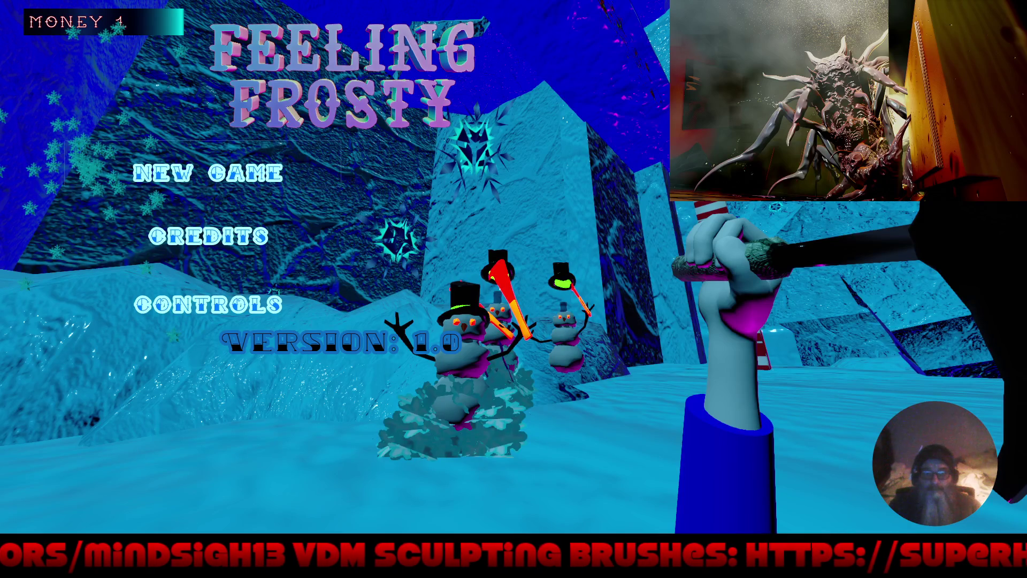
pyautogui.press('Return')
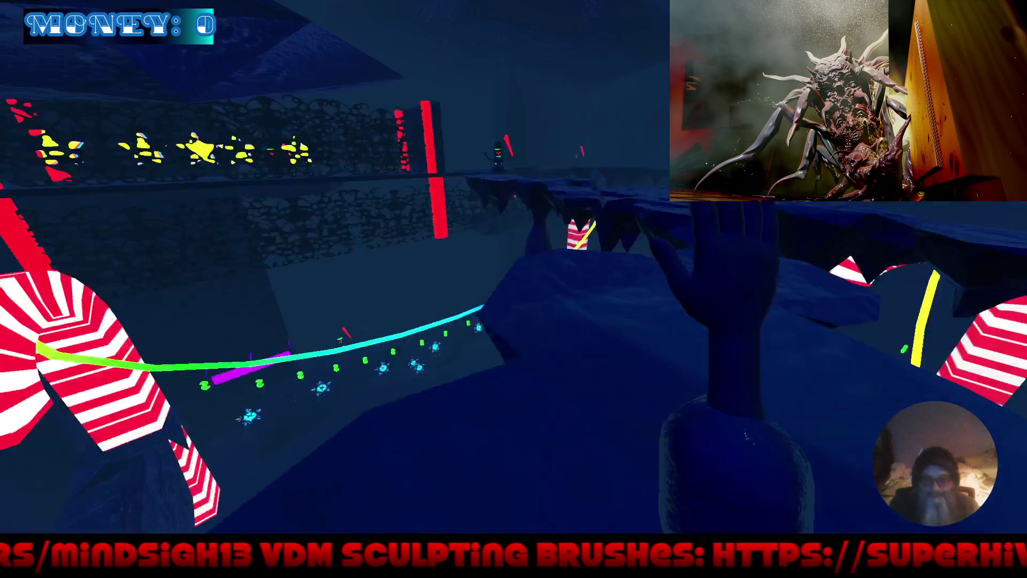
pyautogui.press('w')
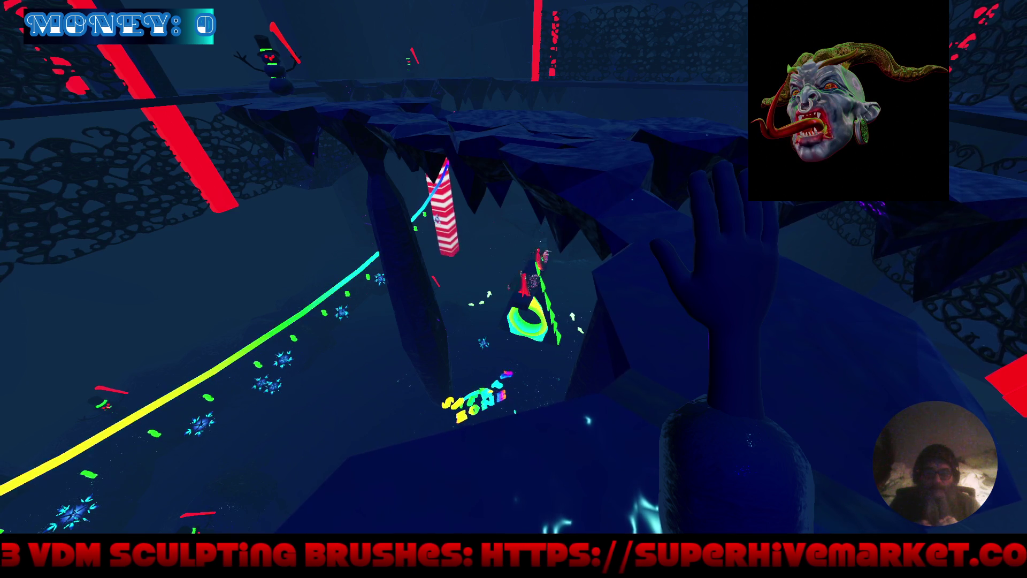
pyautogui.press('w')
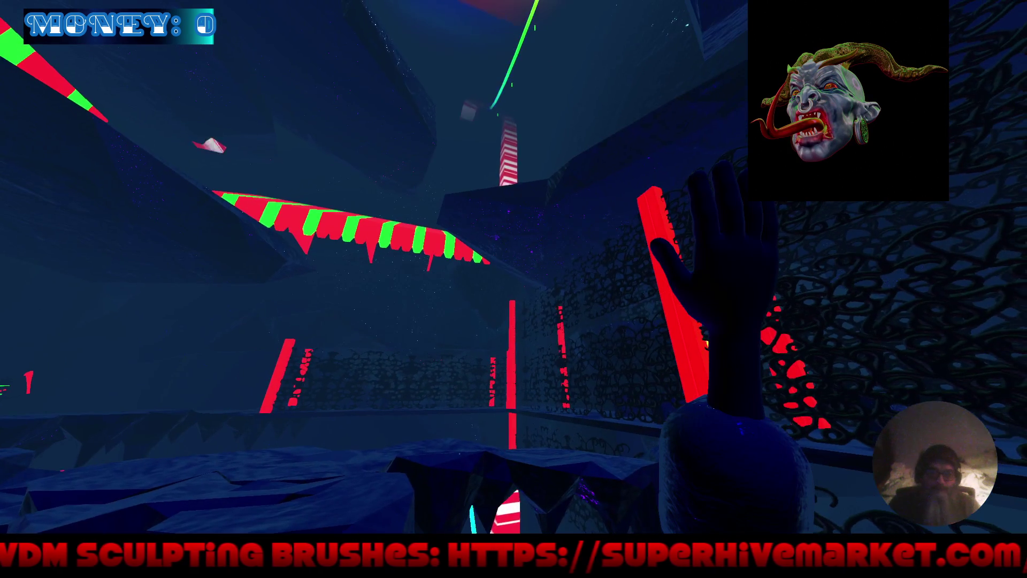
pyautogui.press('w')
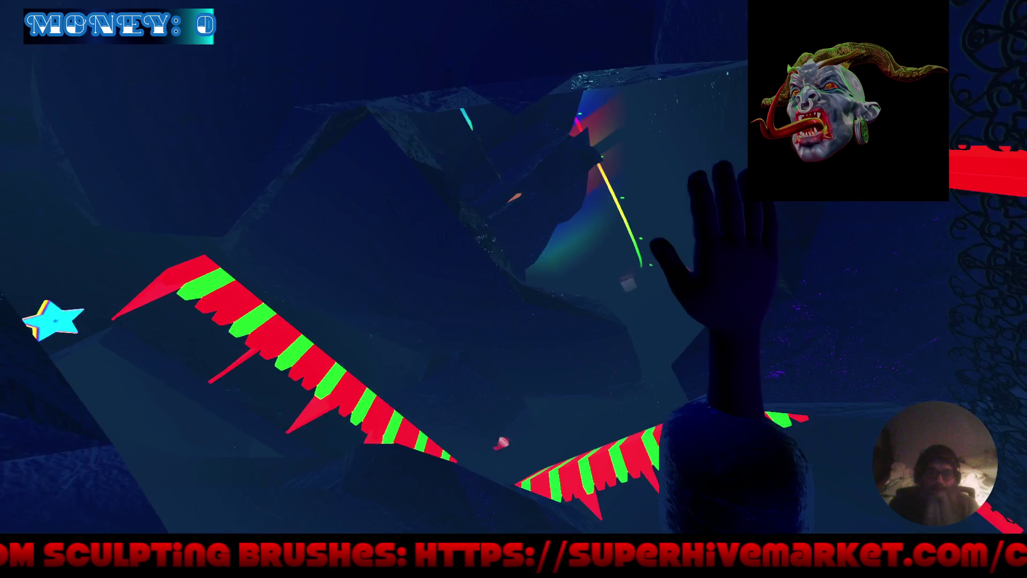
pyautogui.press('w')
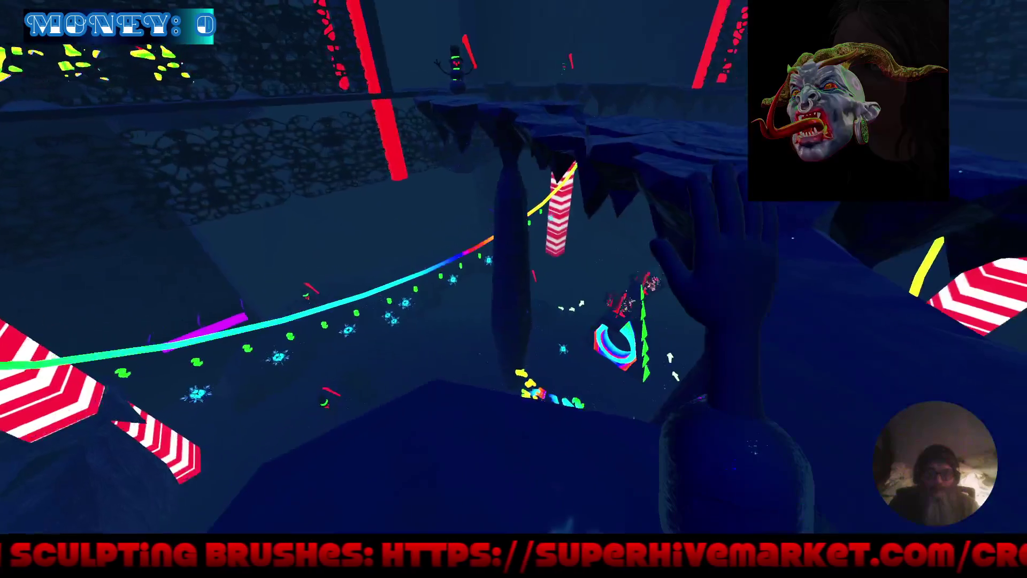
pyautogui.press('w')
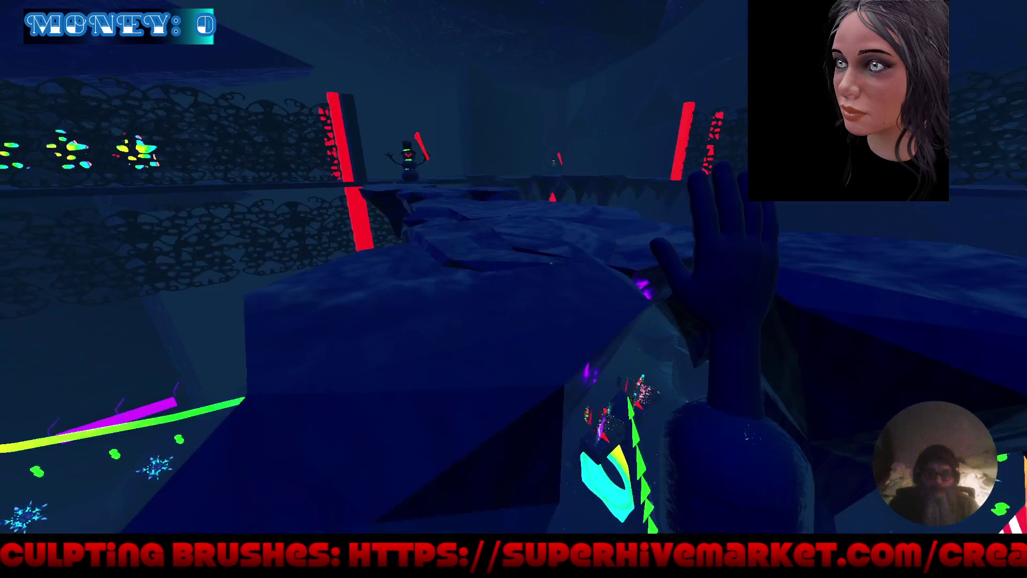
pyautogui.press('w')
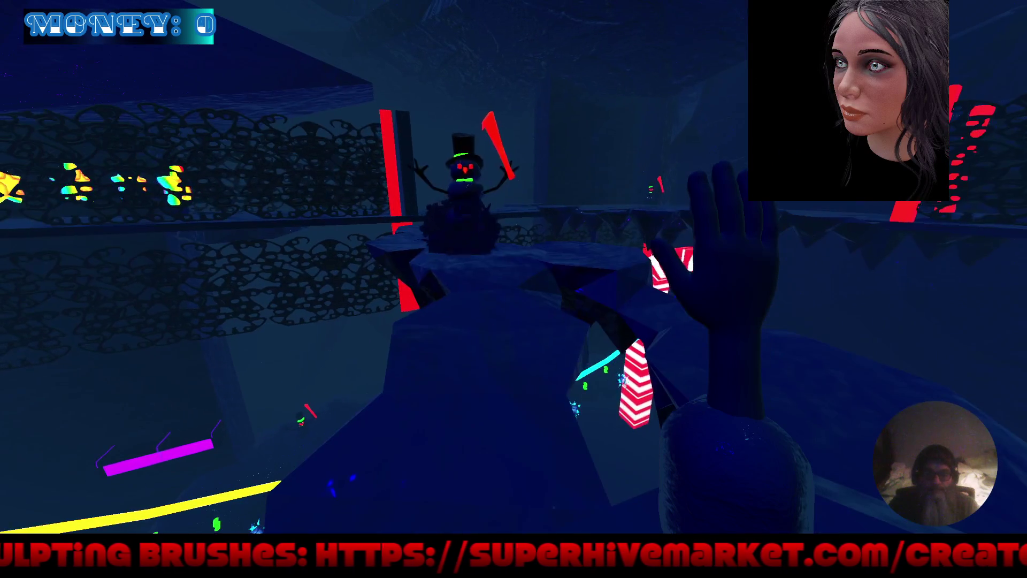
# Walk down the red-pillared corridor into the open cave, past the hut toward the candy canes
pyautogui.press('w')
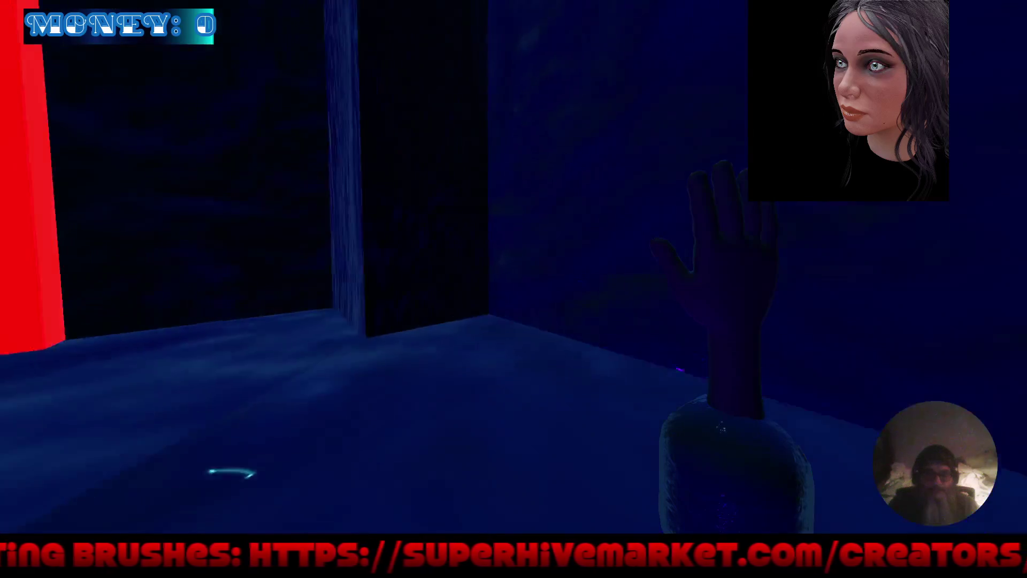
pyautogui.press('w')
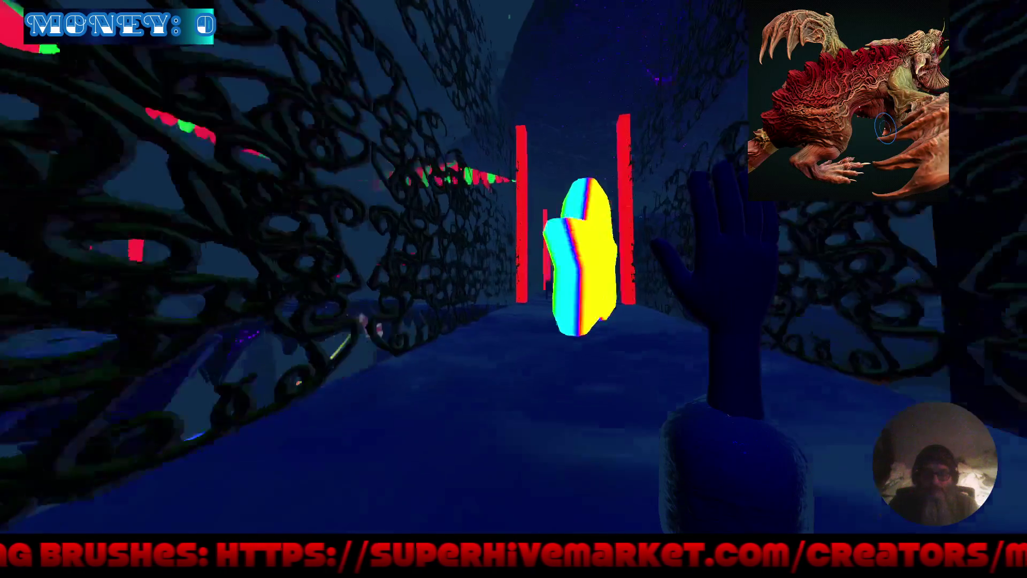
pyautogui.press('w')
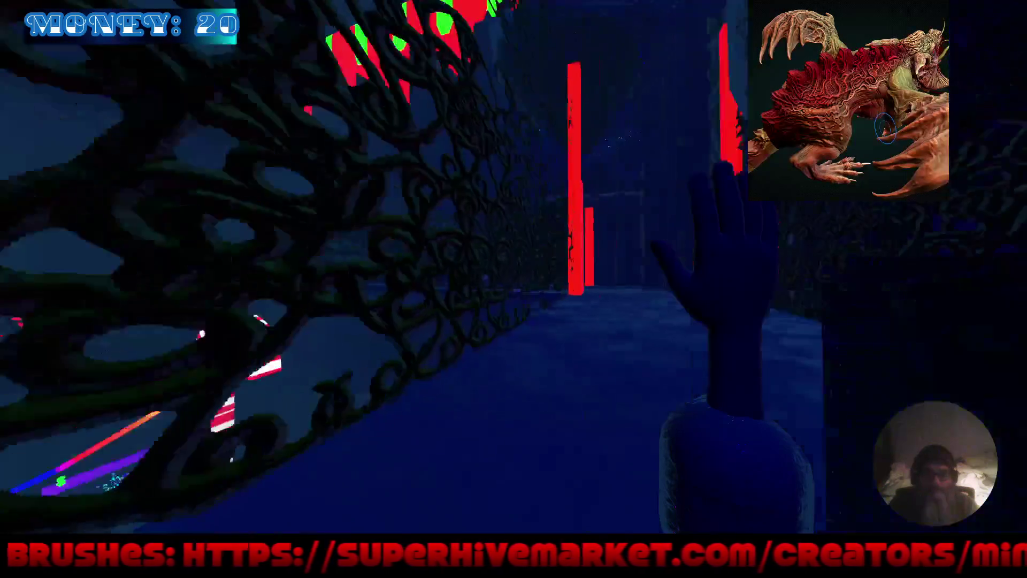
pyautogui.press('w')
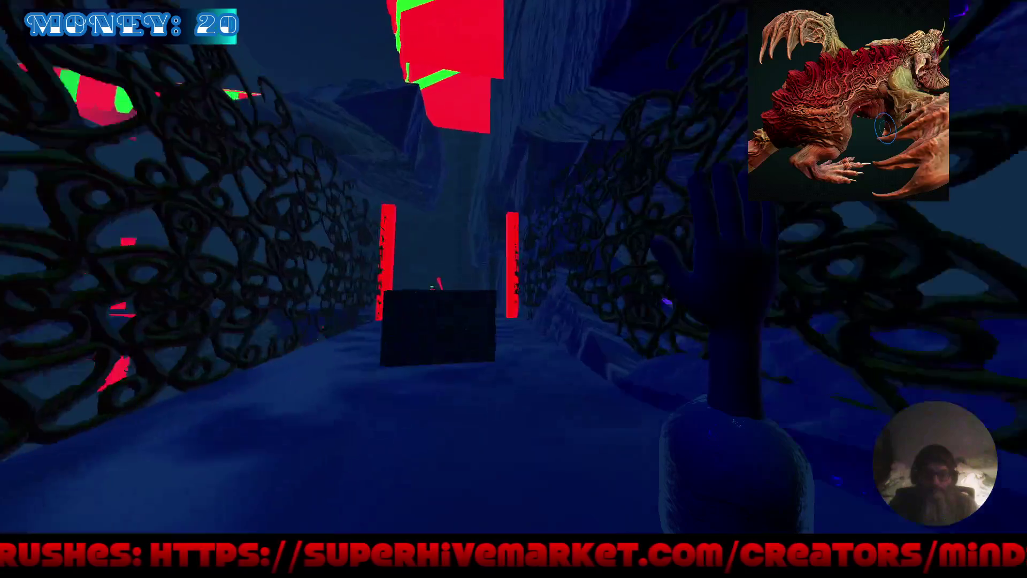
pyautogui.press('w')
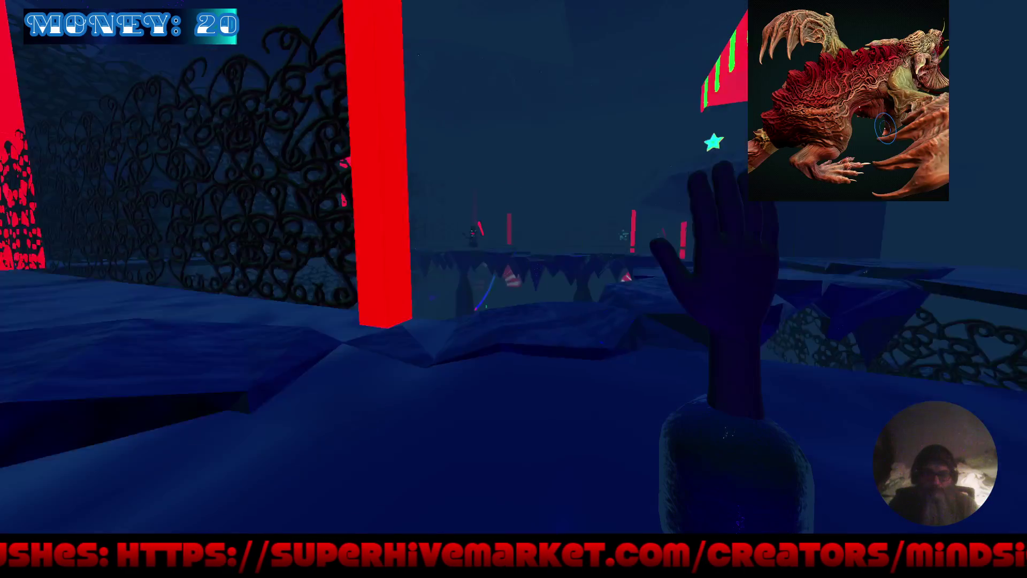
pyautogui.press('w')
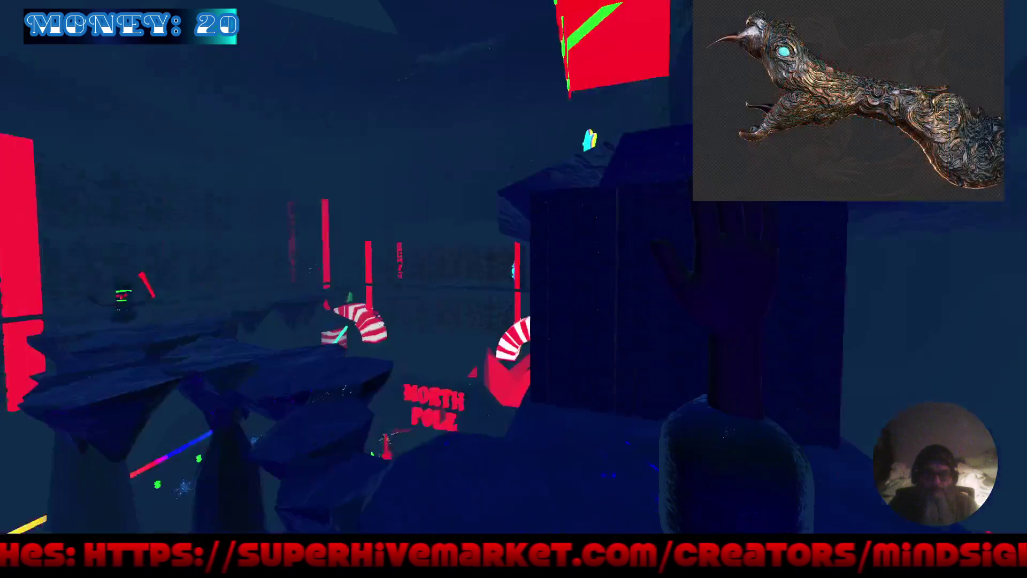
pyautogui.press('w')
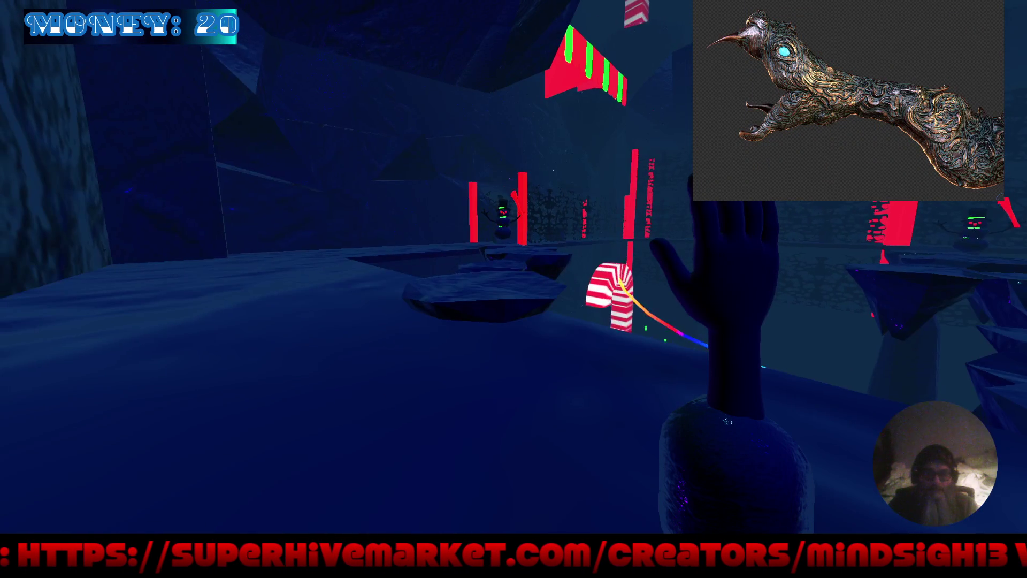
pyautogui.press('w')
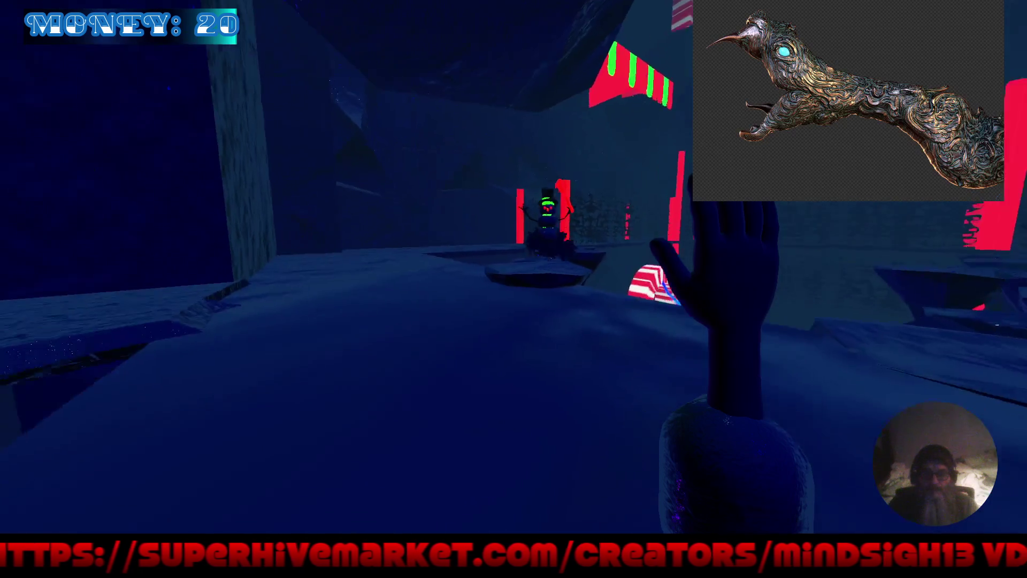
pyautogui.press('w')
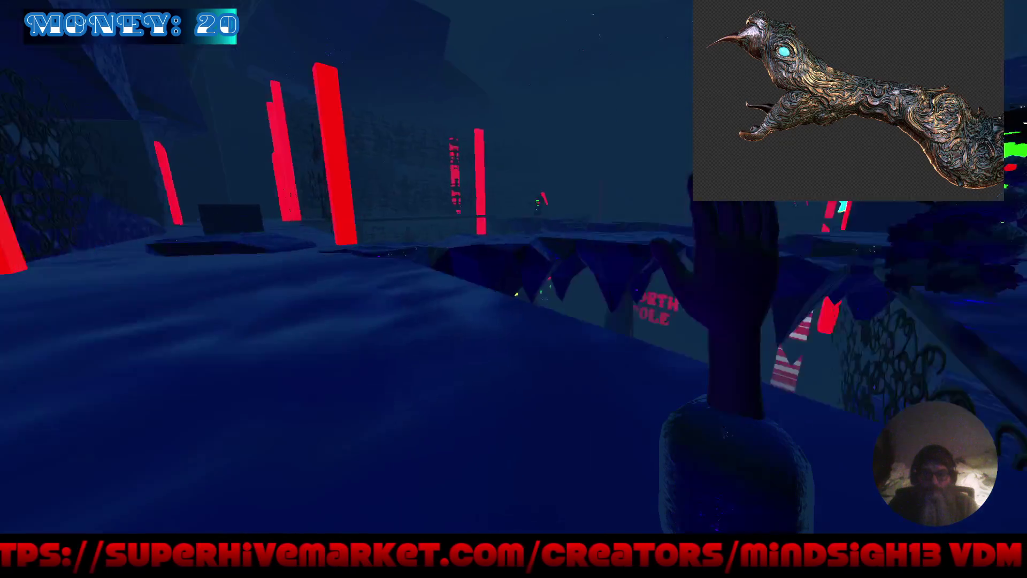
pyautogui.press('w')
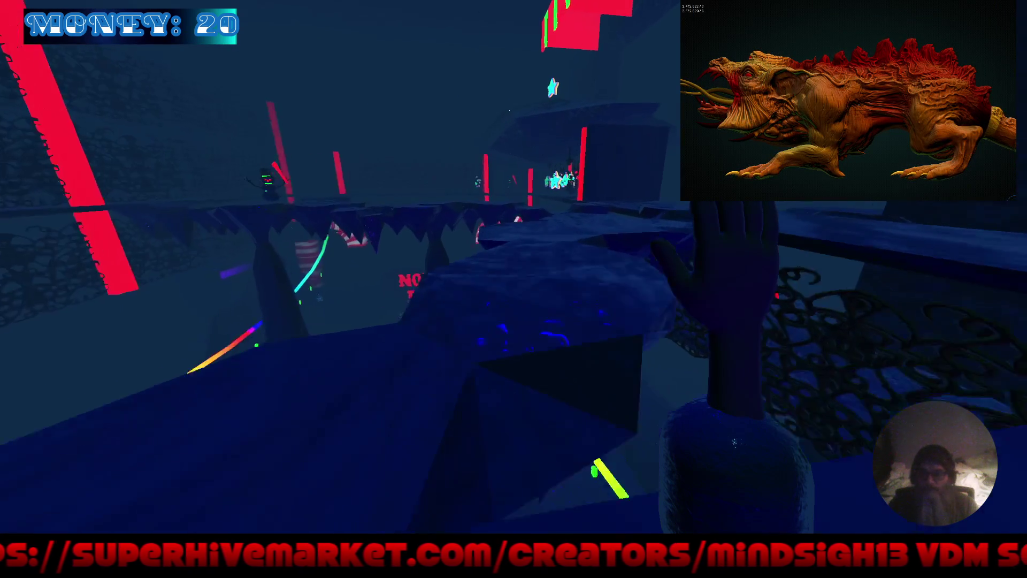
# Continue past the snowman and lattice pit through the ice cave and over the bridge
pyautogui.press('w')
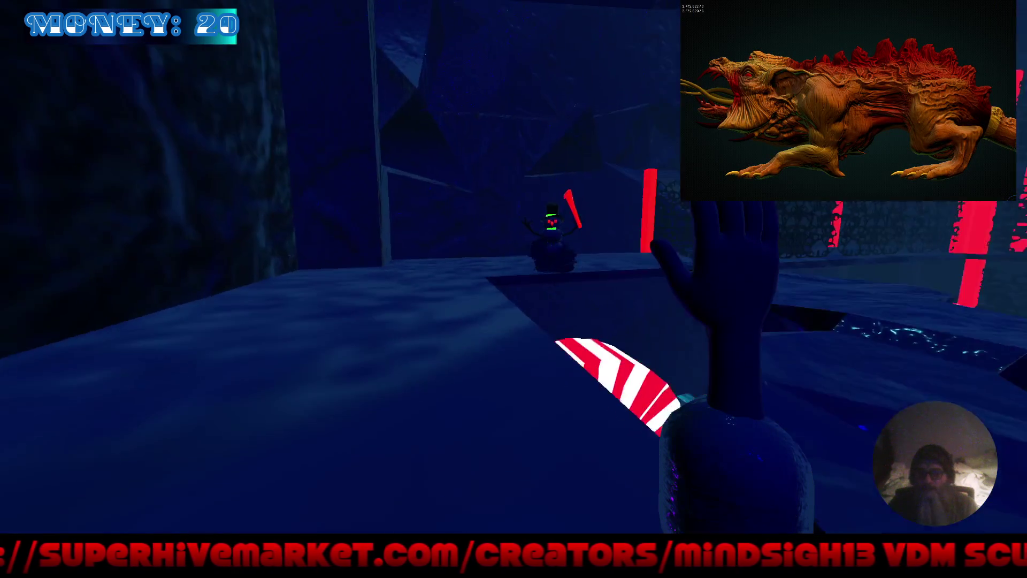
pyautogui.press('w')
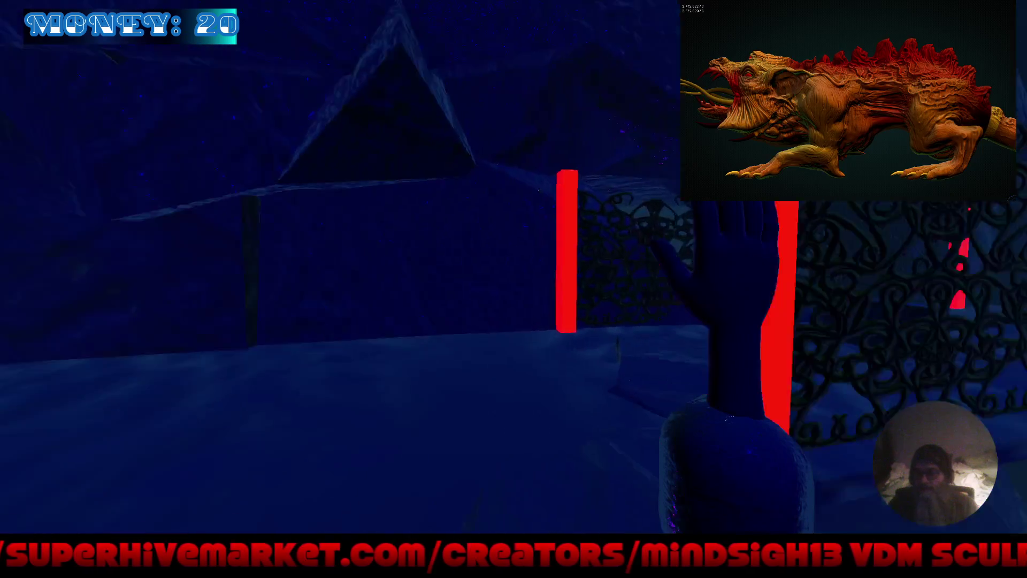
pyautogui.press('w')
pyautogui.press('w')
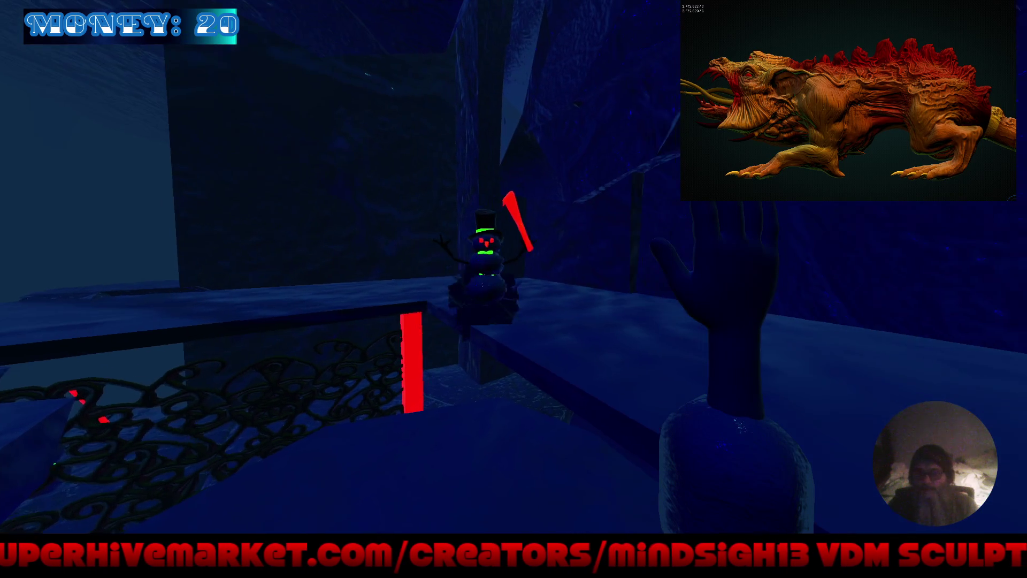
pyautogui.press('w')
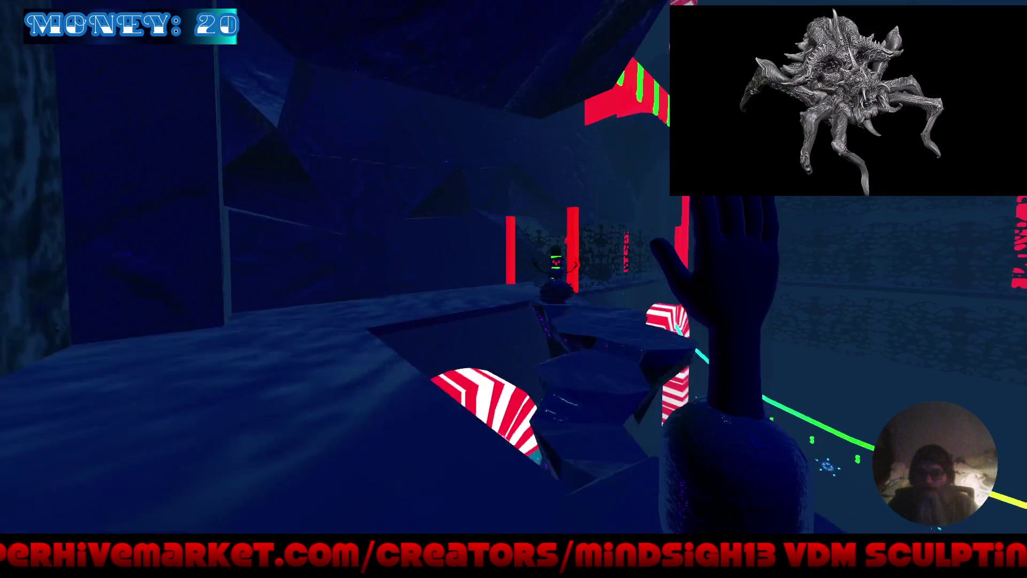
pyautogui.press('w')
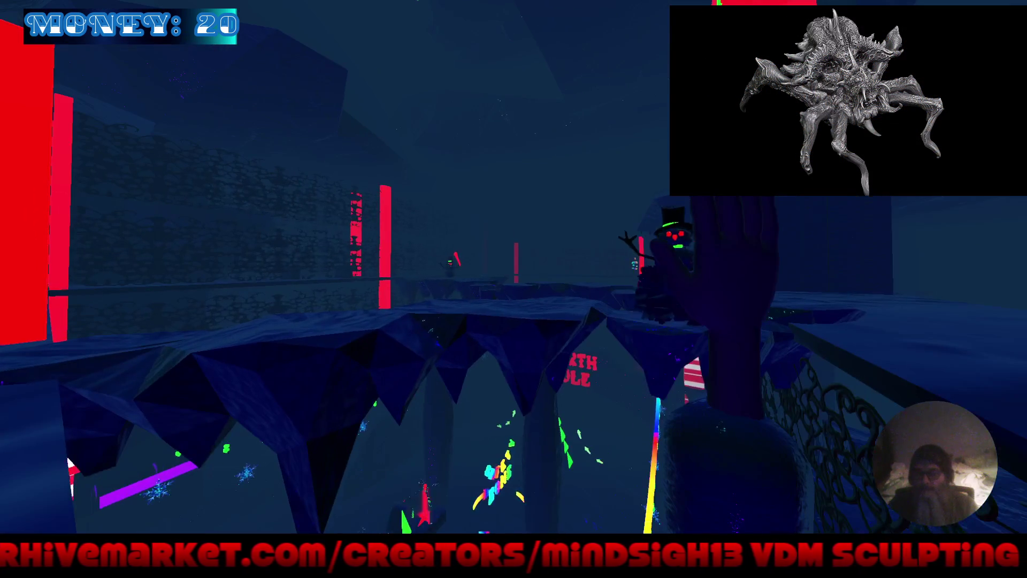
pyautogui.press('w')
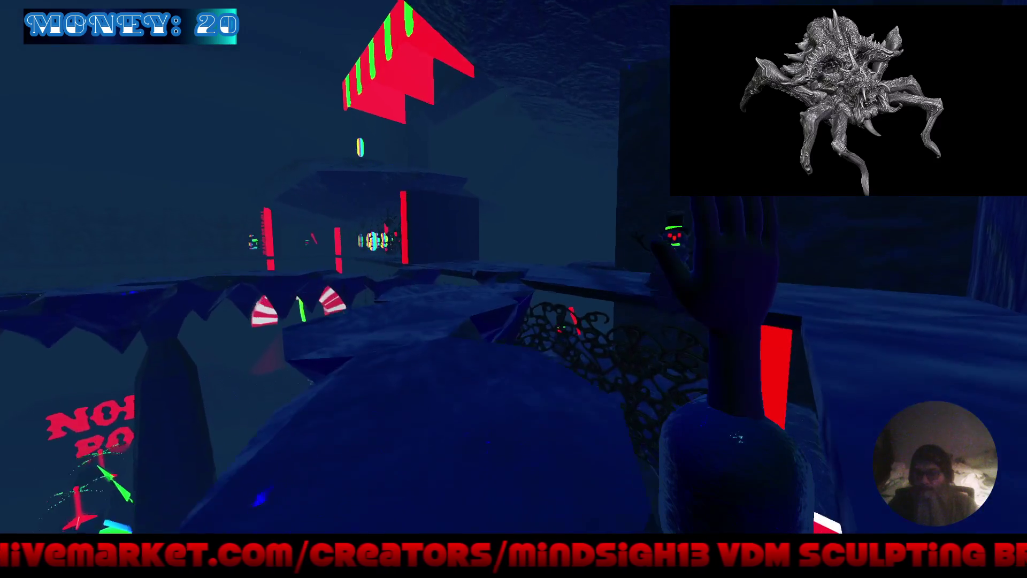
pyautogui.press('w')
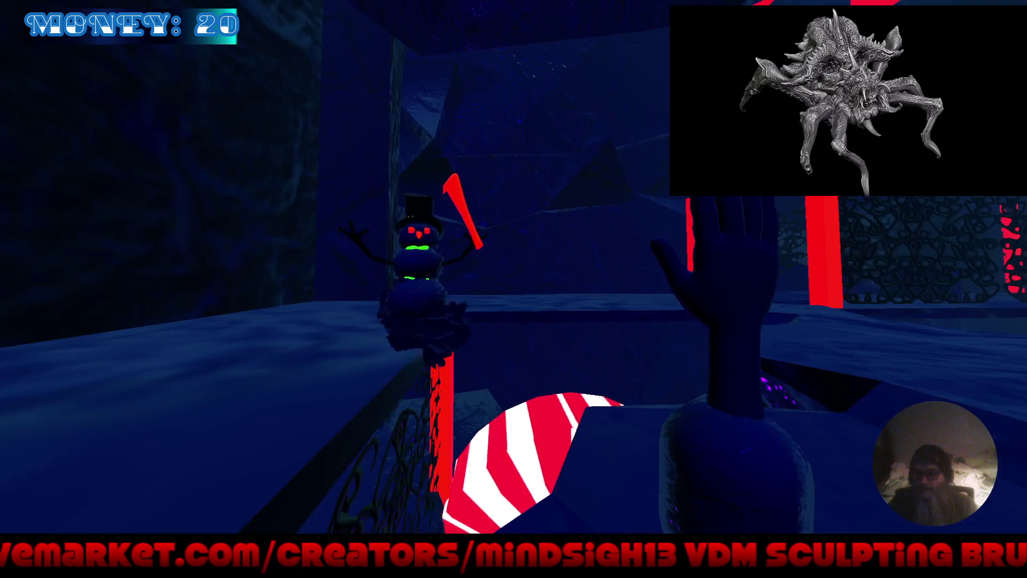
pyautogui.press('w')
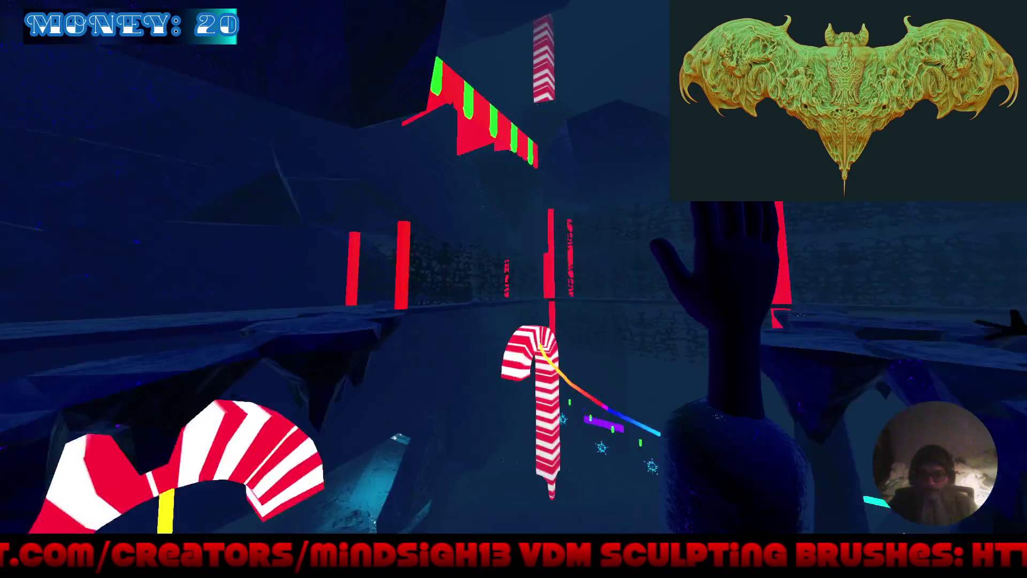
pyautogui.press('w')
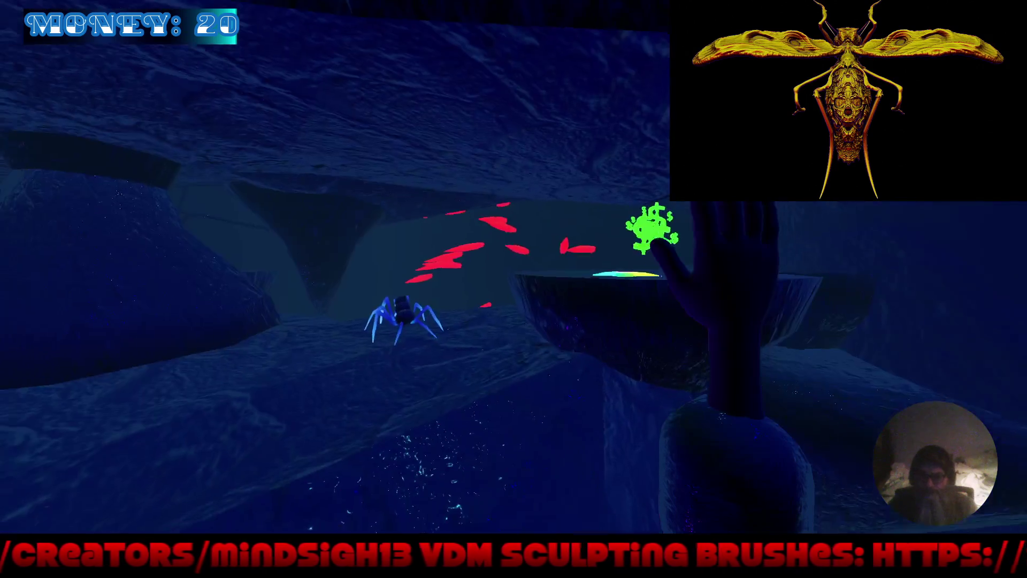
# Walk through the spider cave past the chasing SpiderSkully spiders, then stop the game with F8
pyautogui.press('w')
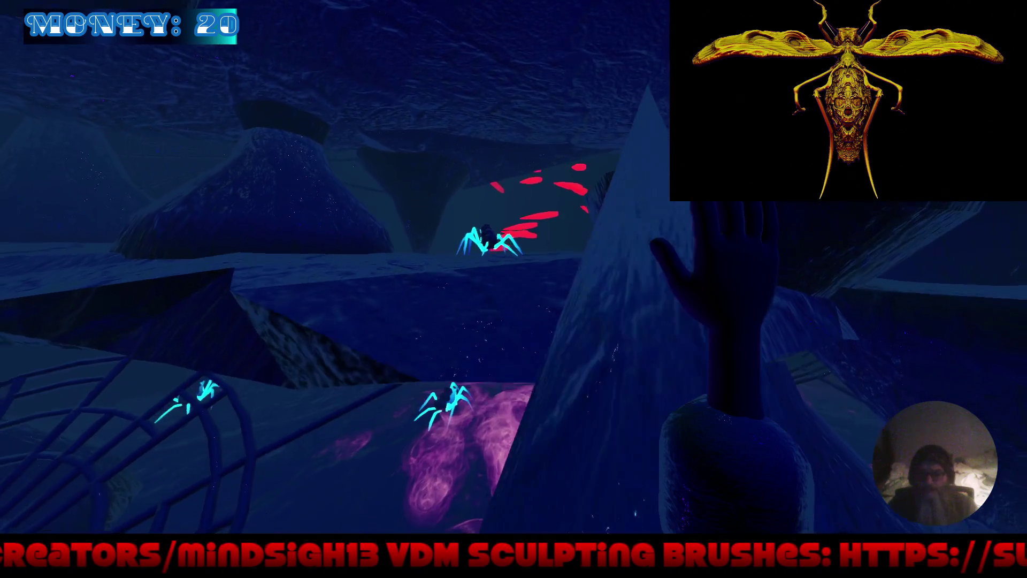
pyautogui.press('w')
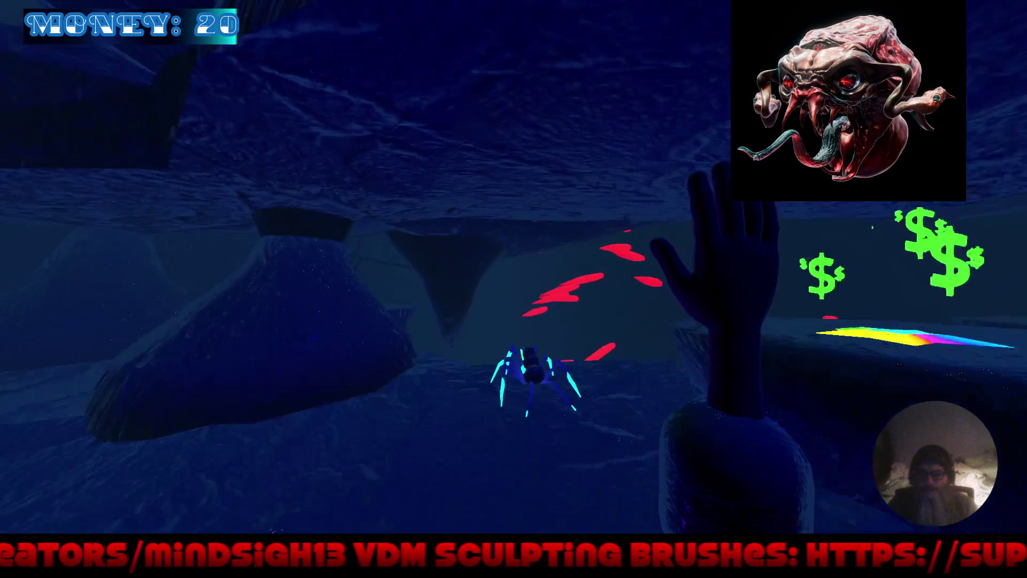
pyautogui.press('w')
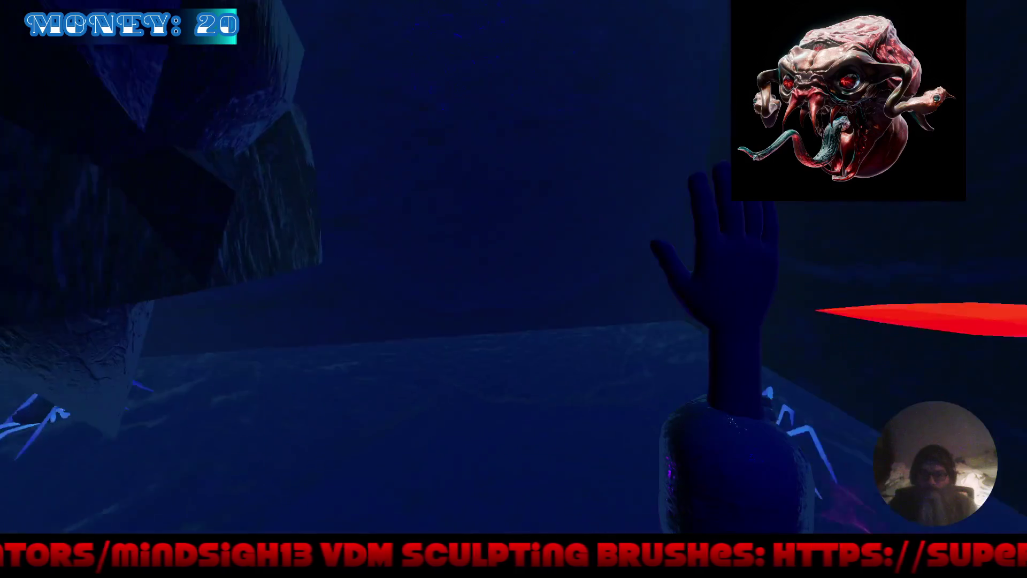
pyautogui.press('w')
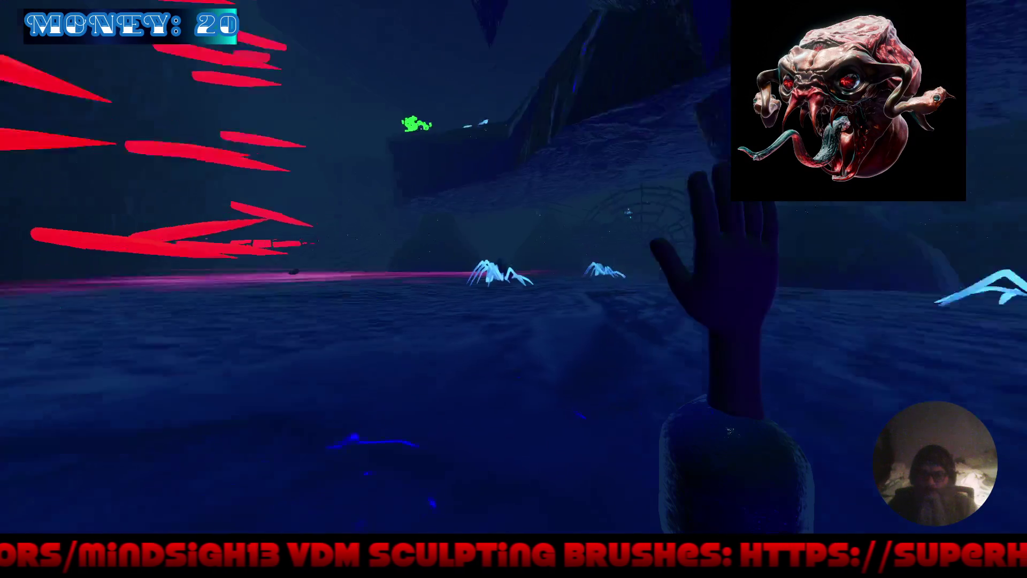
pyautogui.press('w')
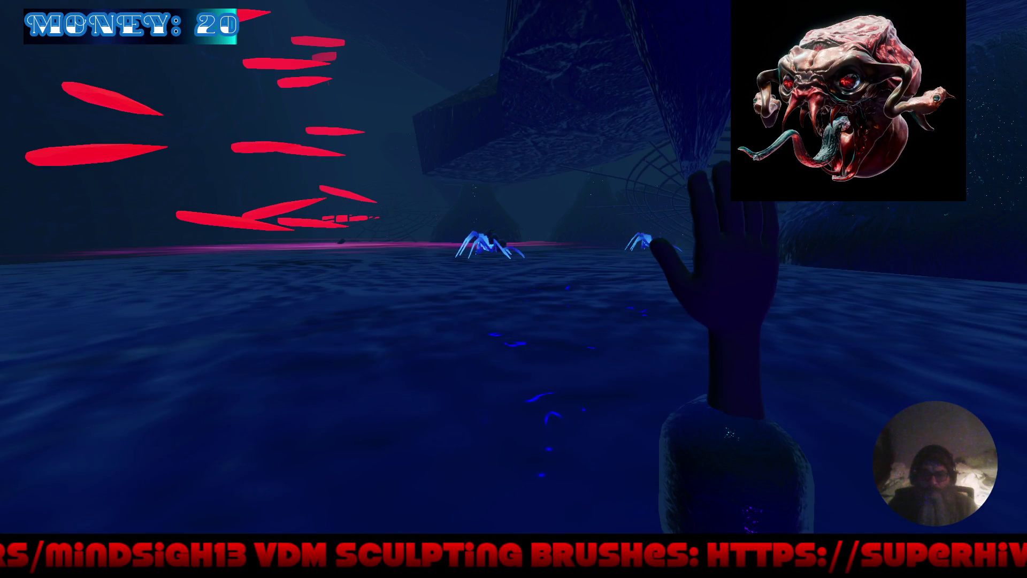
pyautogui.press('w')
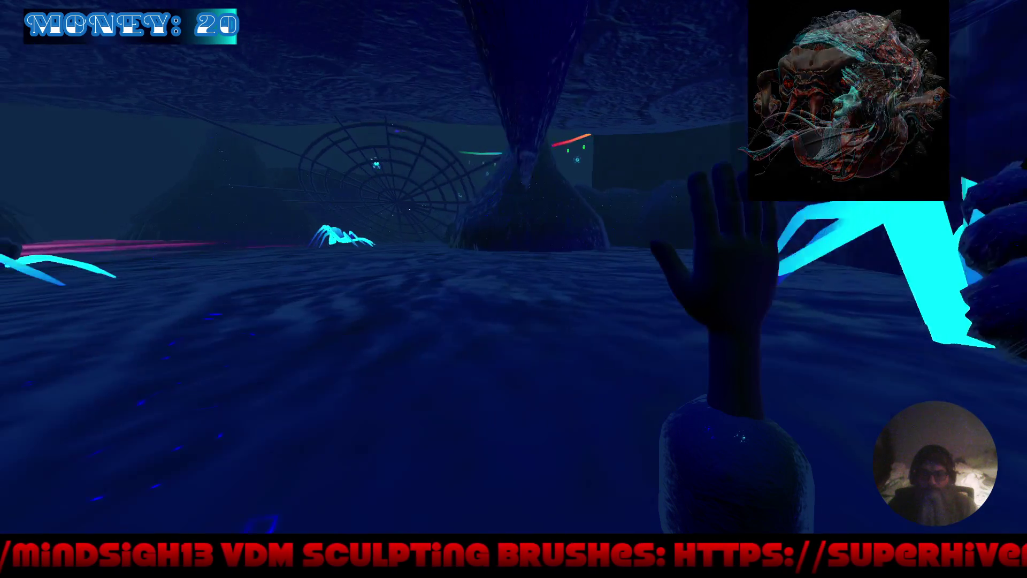
pyautogui.press('w')
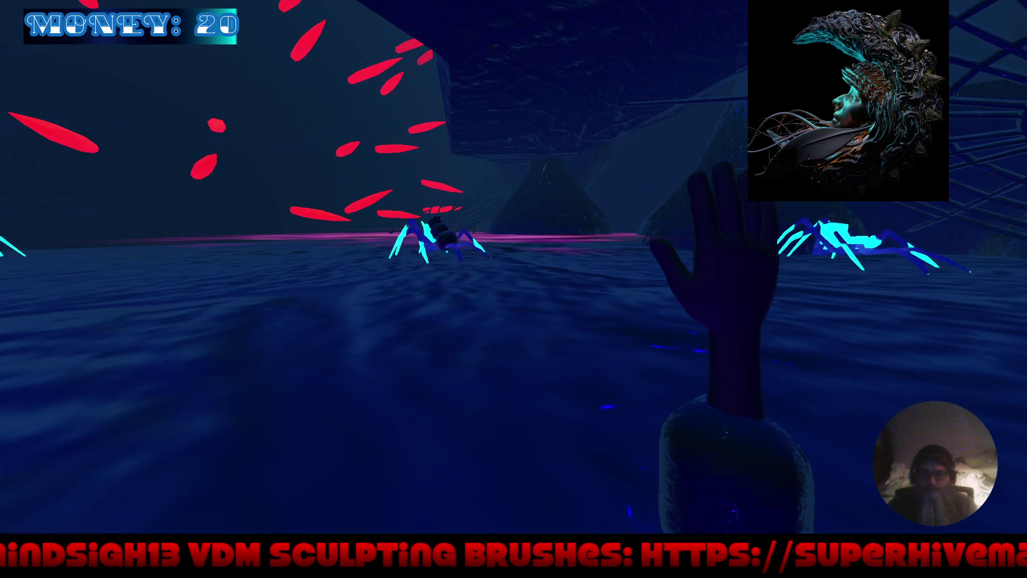
pyautogui.press('w')
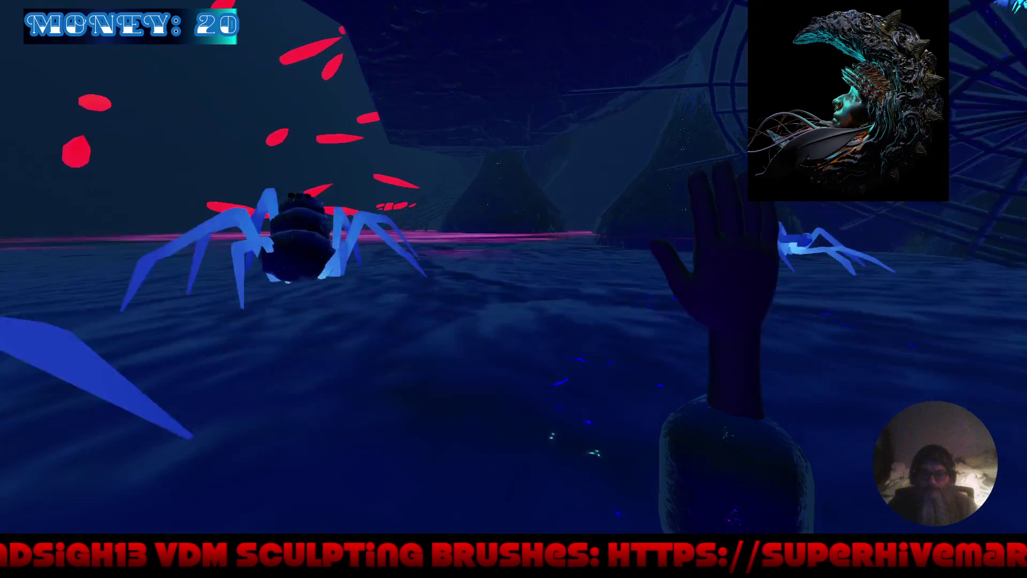
pyautogui.press('w')
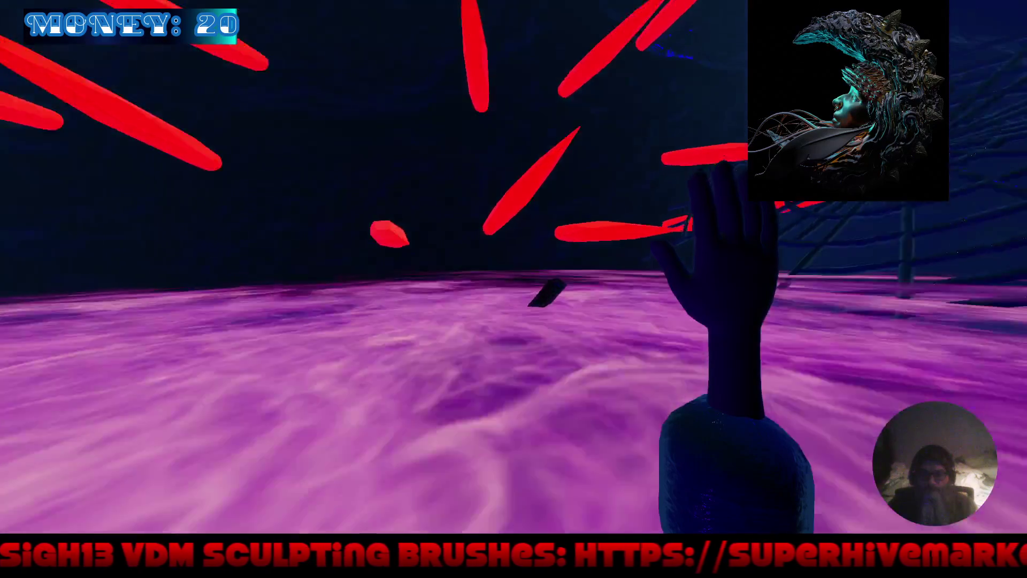
pyautogui.press('w')
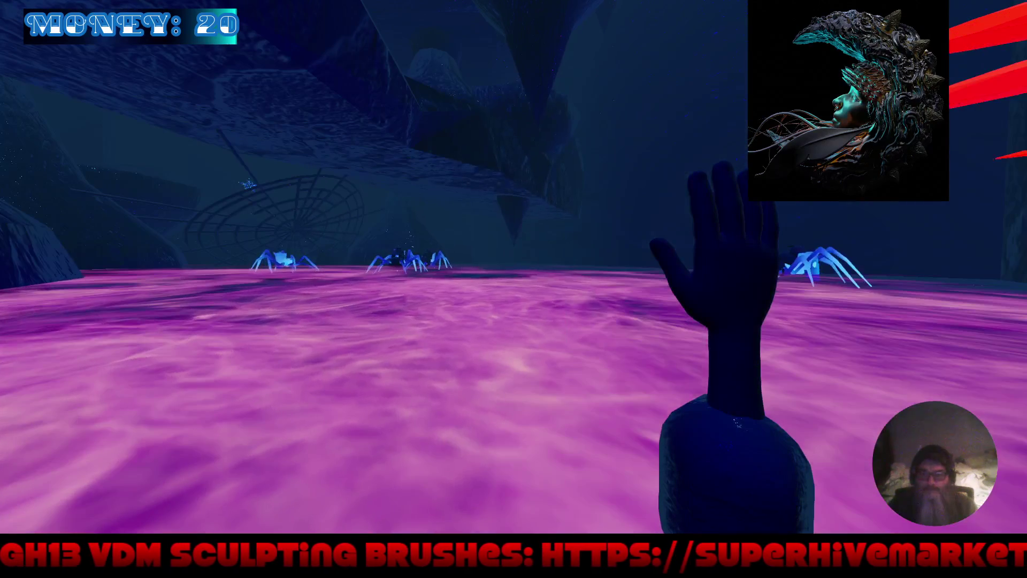
pyautogui.press('w')
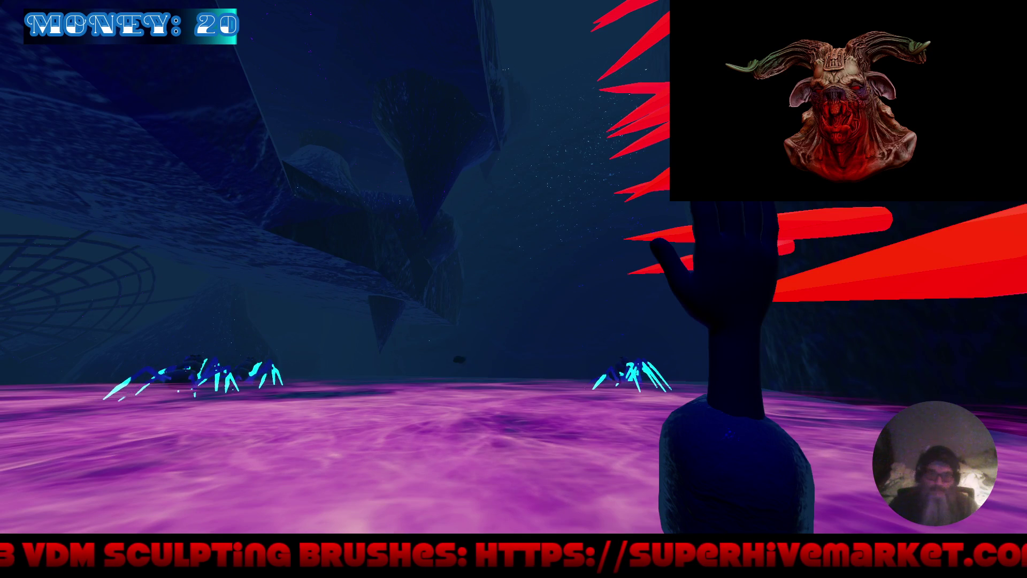
pyautogui.press('F8')
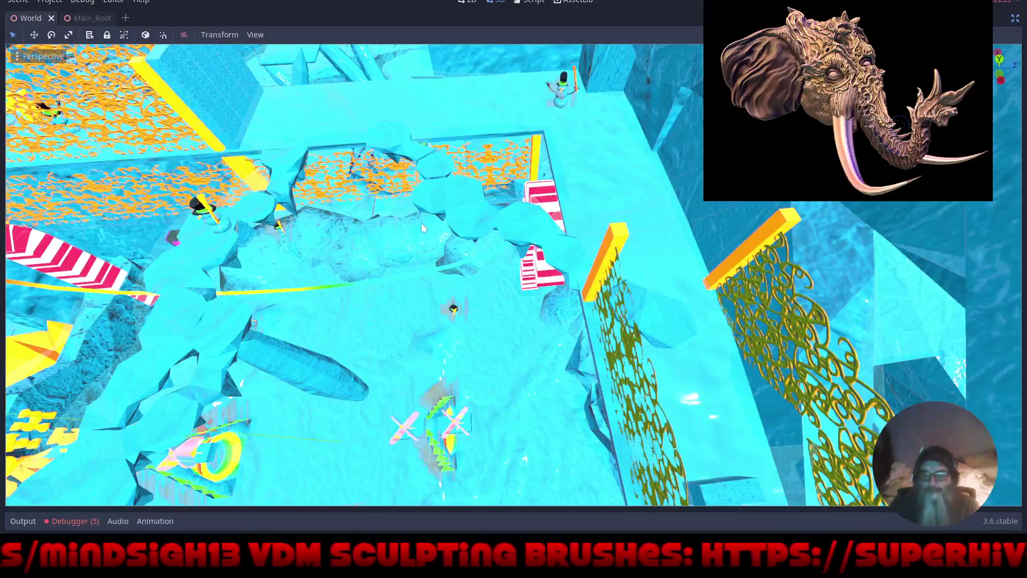
# Move the selected level piece down and left across the floor, then orbit toward the stepping stones
pyautogui.click(433, 216)
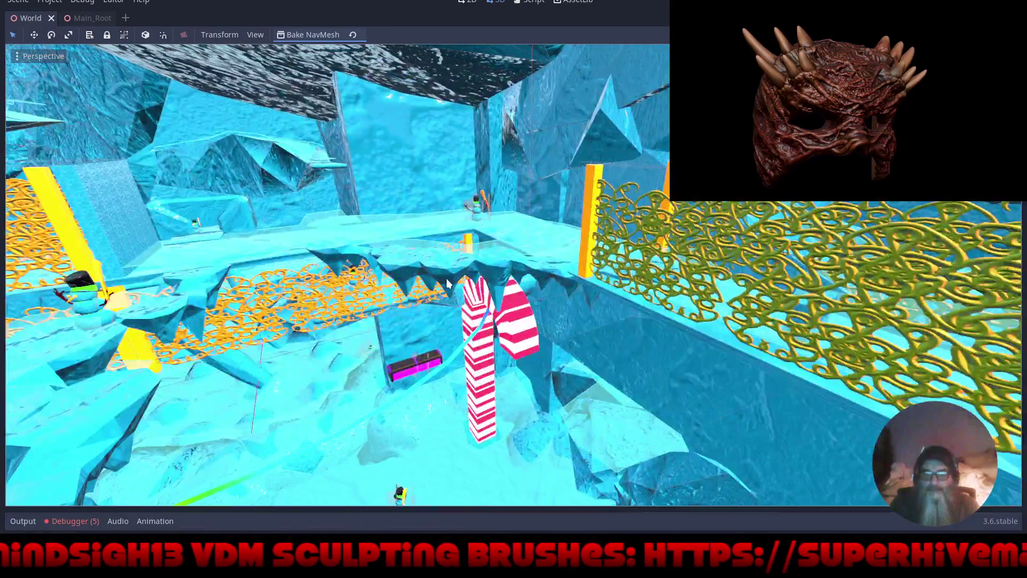
pyautogui.click(448, 283)
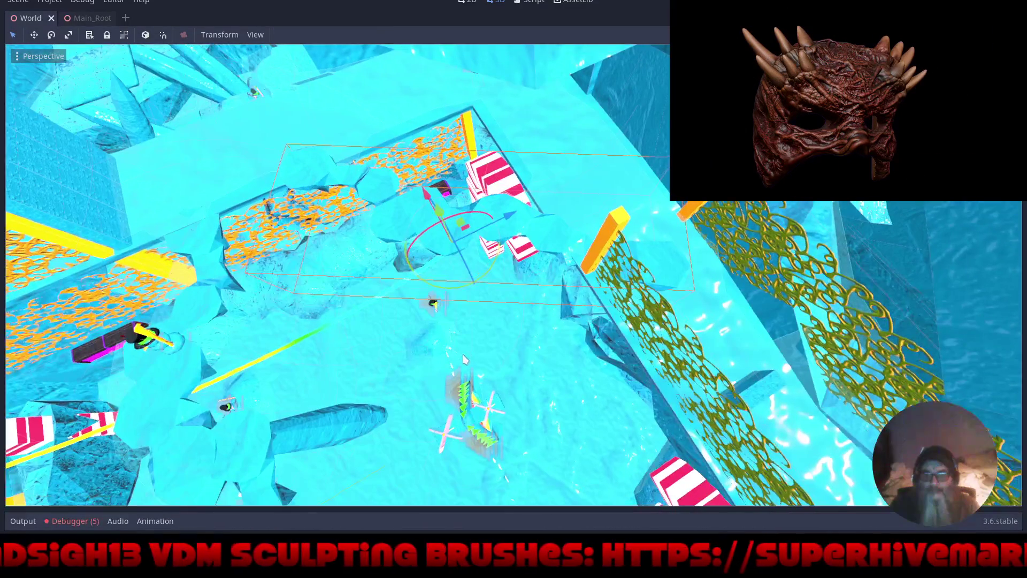
pyautogui.moveTo(461, 224); pyautogui.dragTo(408, 269)
pyautogui.moveTo(431, 310)
pyautogui.mouseDown()
pyautogui.moveTo(637, 275)
pyautogui.moveTo(616, 331)
pyautogui.moveTo(655, 346)
pyautogui.moveTo(630, 337)
pyautogui.moveTo(625, 356)
pyautogui.moveTo(476, 322)
pyautogui.moveTo(460, 337)
pyautogui.moveTo(451, 294)
pyautogui.moveTo(522, 377)
pyautogui.mouseUp()
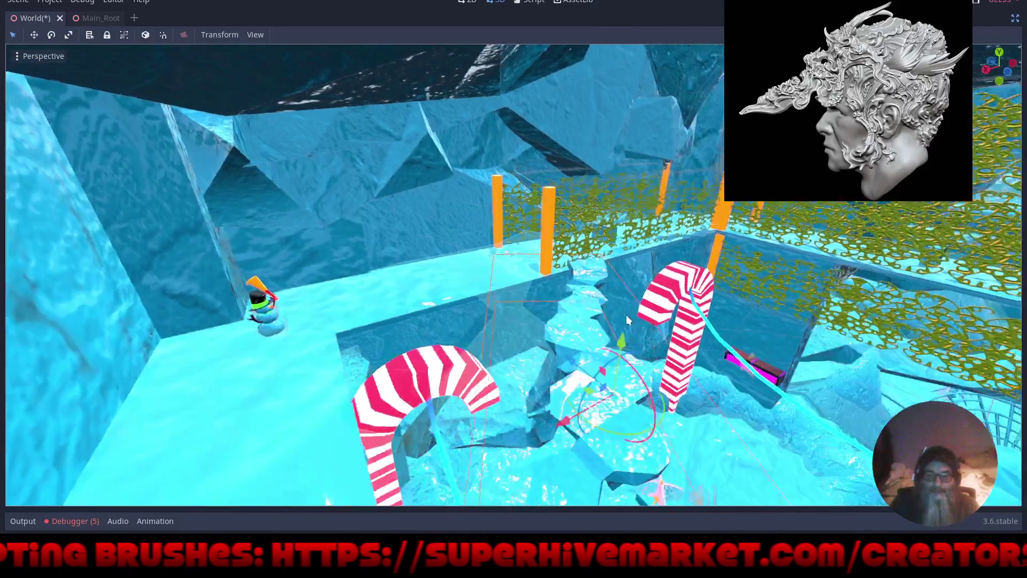
pyautogui.moveTo(627, 319); pyautogui.dragTo(596, 323)
pyautogui.click(602, 233)
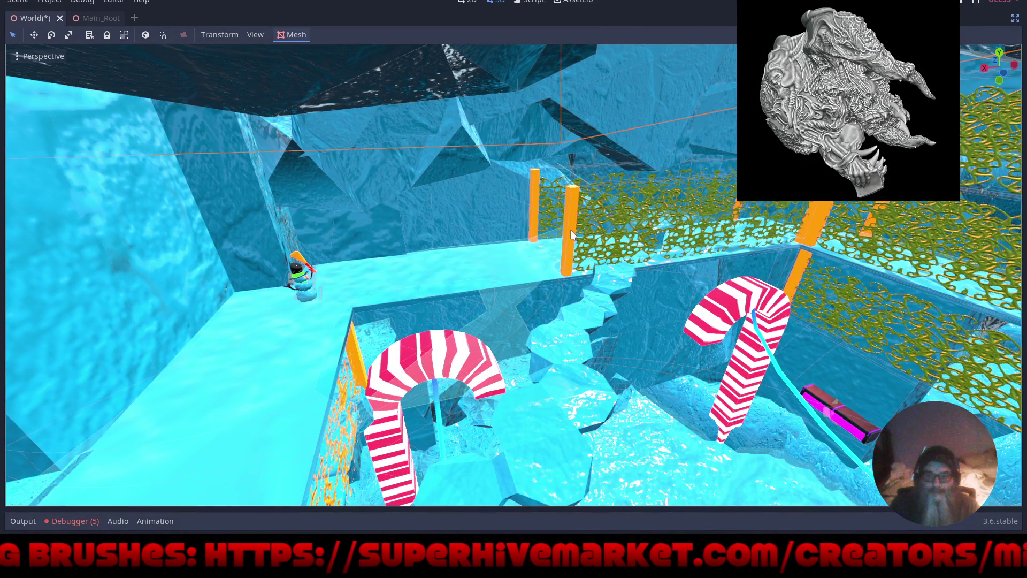
# Slide the lattice fence along its X axis, check its placement, and save the World scene
pyautogui.scroll(3, 636, 225)
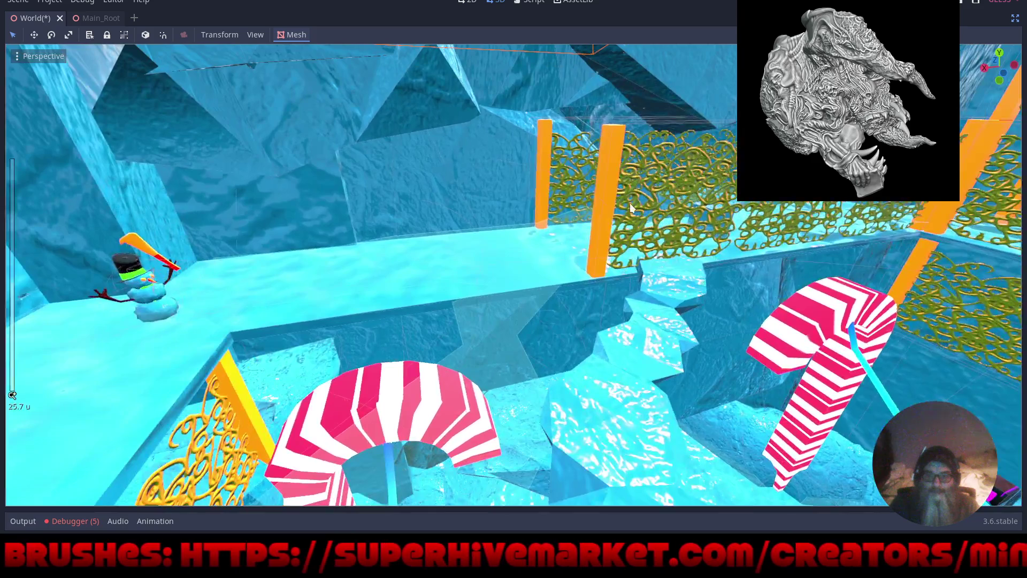
pyautogui.click(631, 208)
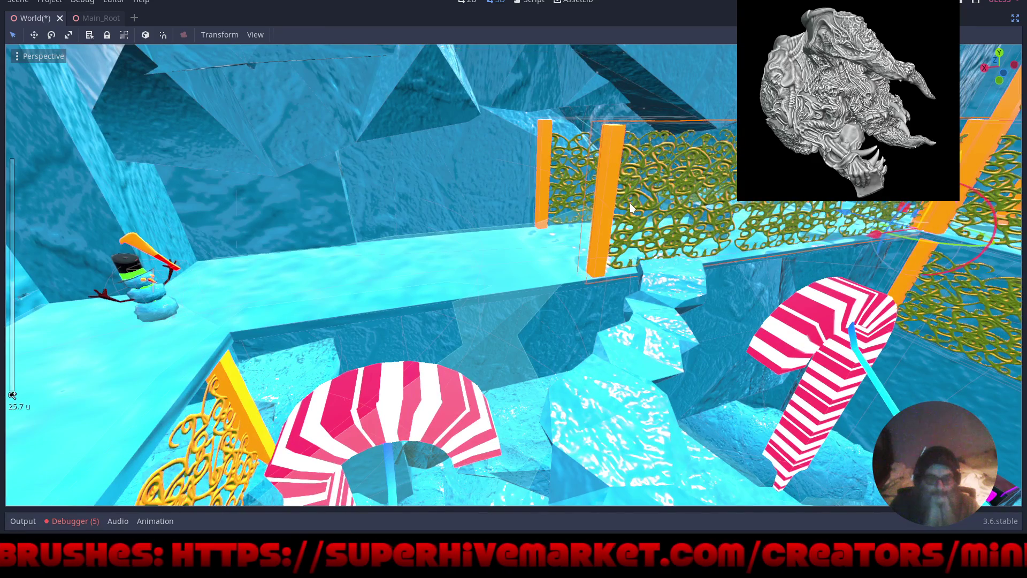
pyautogui.moveTo(865, 248)
pyautogui.mouseDown()
pyautogui.moveTo(605, 290)
pyautogui.moveTo(627, 296)
pyautogui.moveTo(547, 322)
pyautogui.mouseUp()
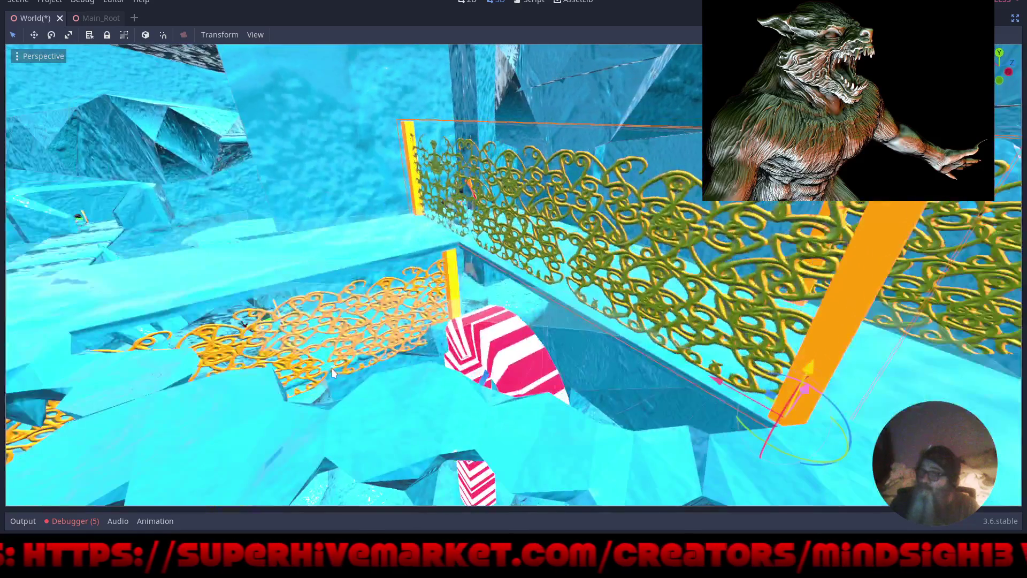
pyautogui.moveTo(332, 368)
pyautogui.mouseDown()
pyautogui.moveTo(180, 364)
pyautogui.moveTo(504, 377)
pyautogui.moveTo(583, 405)
pyautogui.moveTo(717, 358)
pyautogui.moveTo(667, 350)
pyautogui.moveTo(662, 361)
pyautogui.moveTo(1023, 300)
pyautogui.mouseUp()
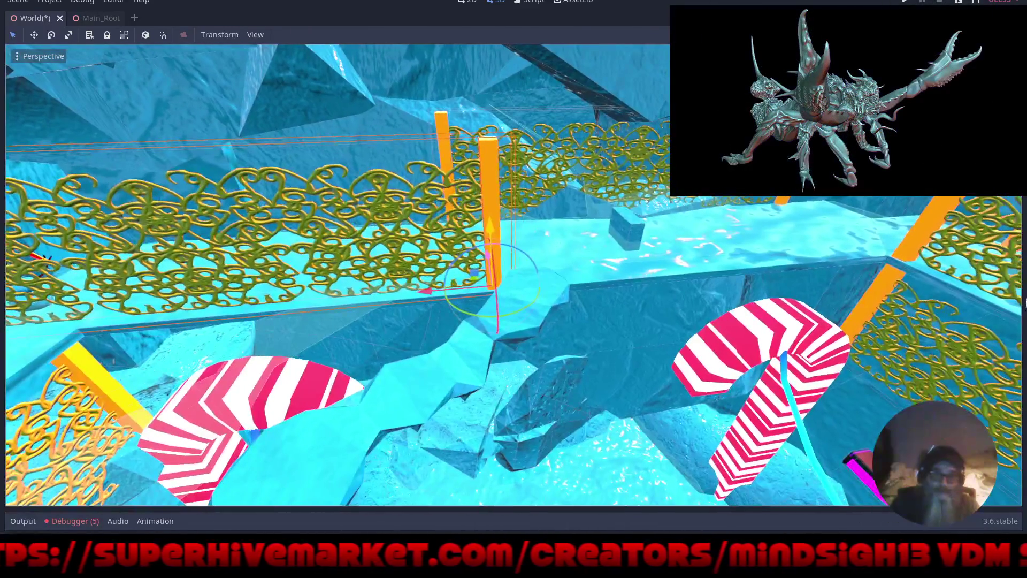
pyautogui.moveTo(940, 280)
pyautogui.mouseDown()
pyautogui.moveTo(525, 331)
pyautogui.moveTo(496, 323)
pyautogui.moveTo(517, 326)
pyautogui.moveTo(557, 380)
pyautogui.mouseUp()
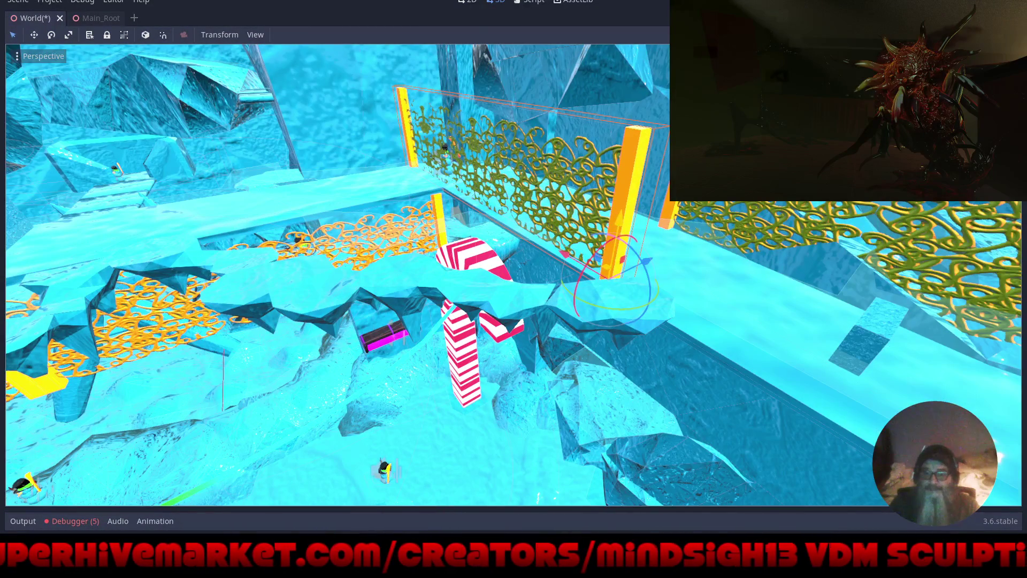
pyautogui.hotkey('ctrl', 's')
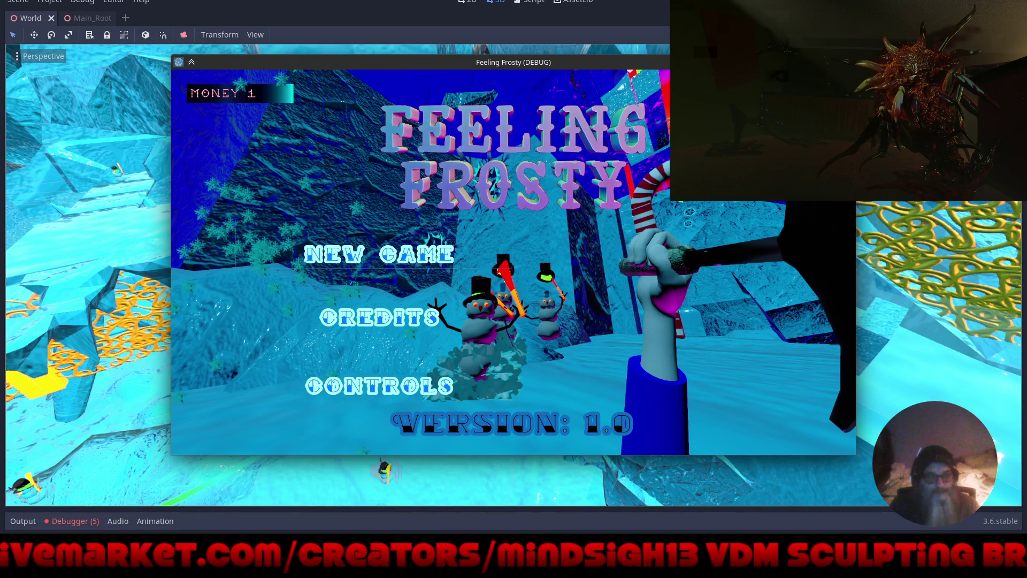
# Start a New Game and walk past the snowman and candy-cane arch into the corridor
pyautogui.press('Return')
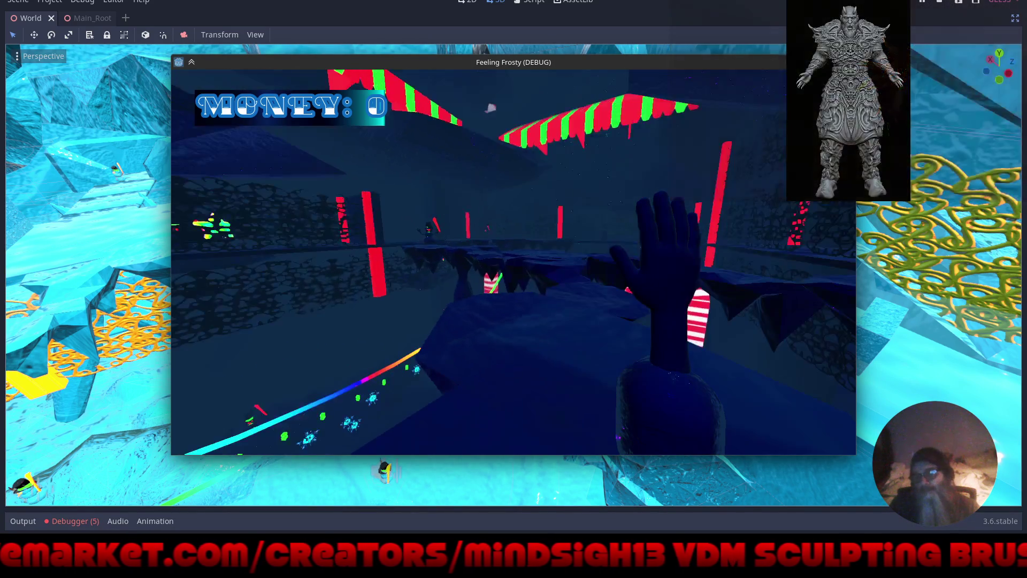
pyautogui.press('w')
pyautogui.press('w')
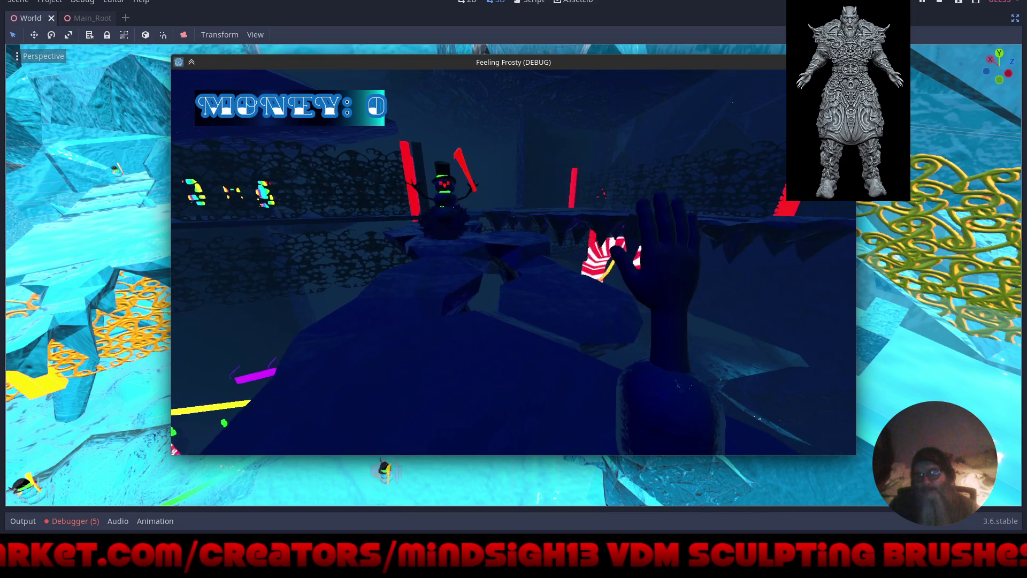
pyautogui.press('w')
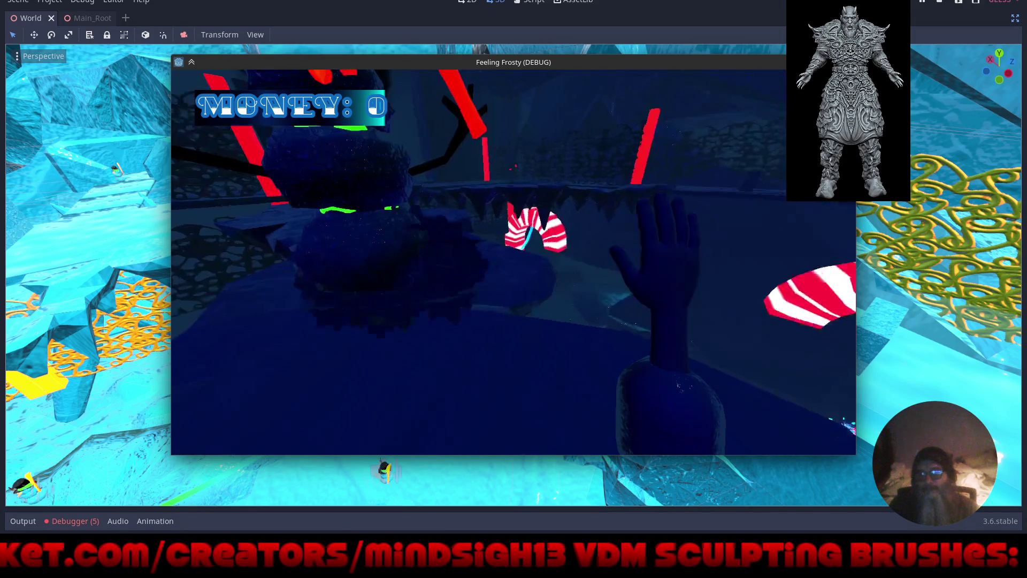
pyautogui.press('w')
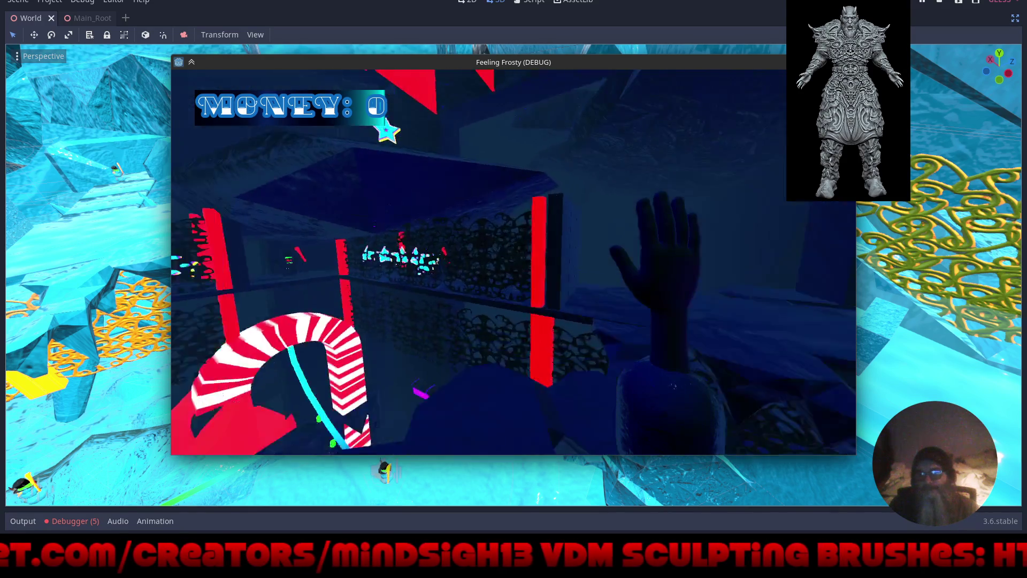
pyautogui.press('w')
pyautogui.press('w')
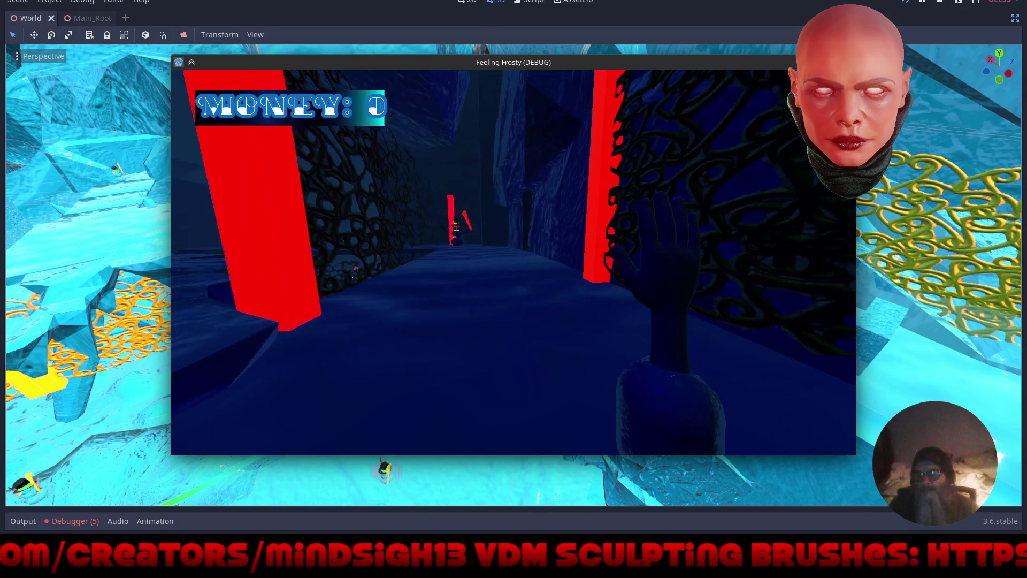
# Walk on to the North Pole sign and red pillars, then quit to the editor
pyautogui.press('w')
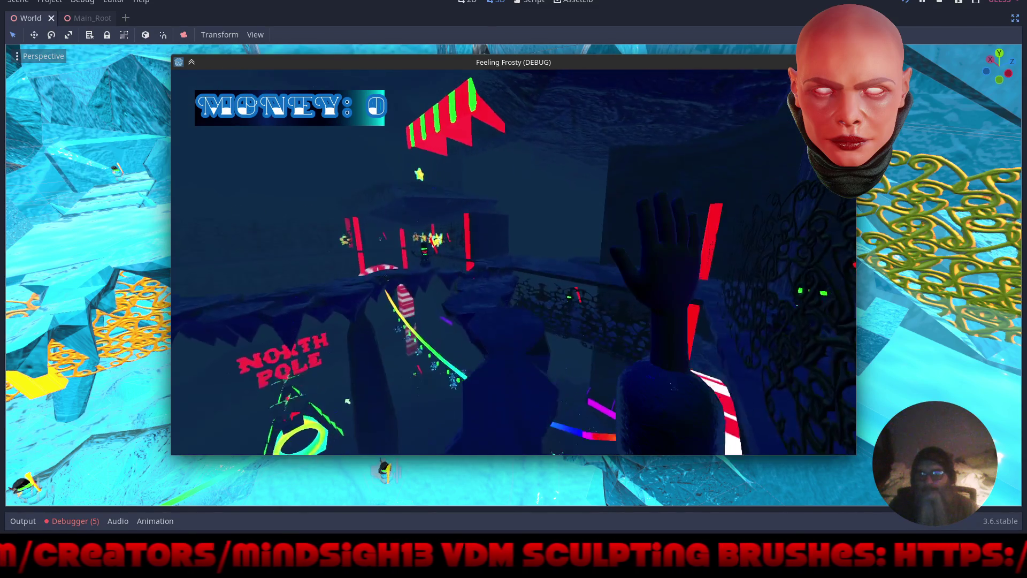
pyautogui.press('w')
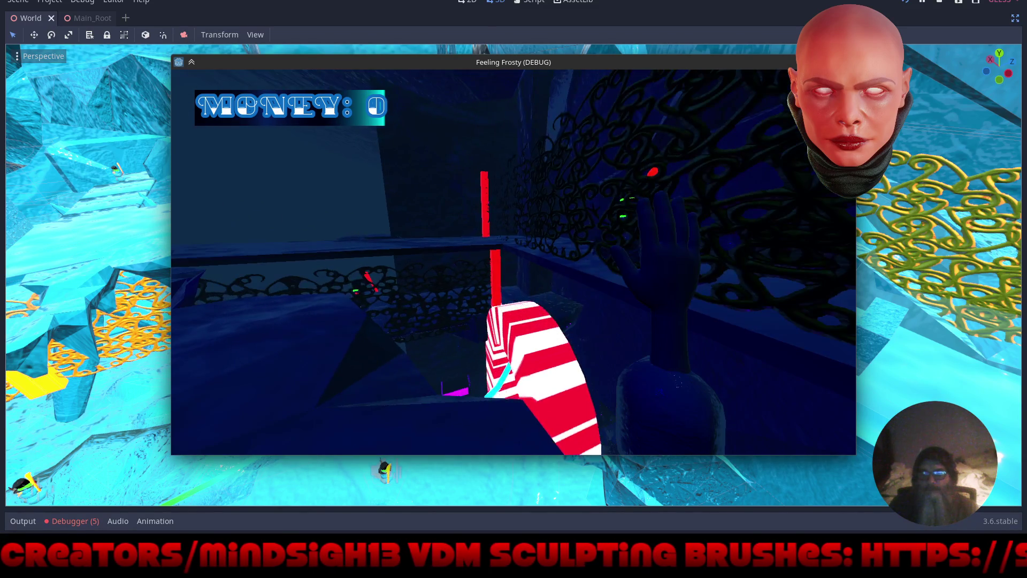
pyautogui.press('w')
pyautogui.press('w')
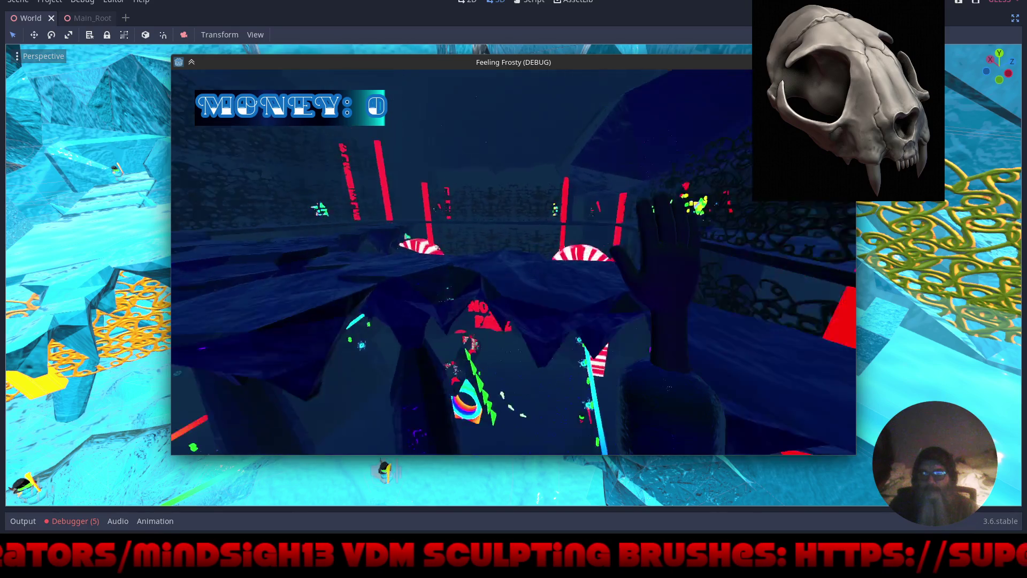
pyautogui.press('w')
pyautogui.press('w')
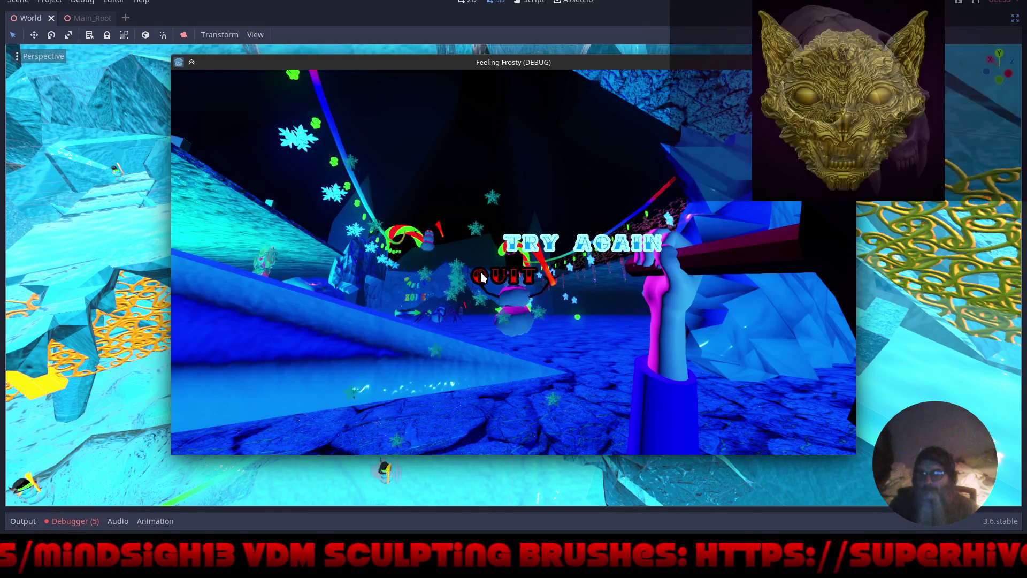
pyautogui.click(481, 276)
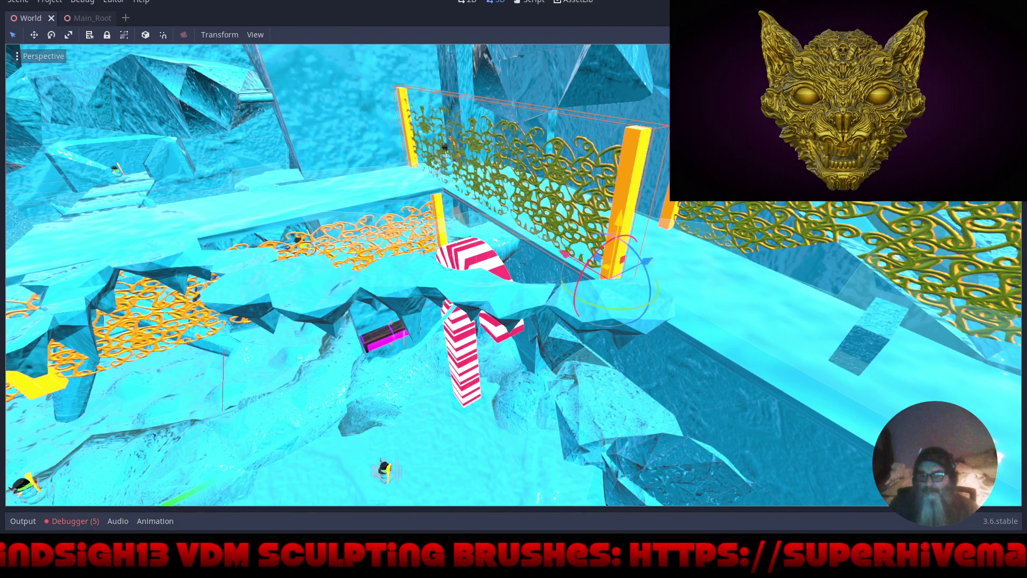
# Restore the editor panels, select NavigationMeshInstance, bake the navmesh, and zoom in to inspect it
pyautogui.hotkey('ctrl', 'shift', 'F11')
pyautogui.moveTo(123, 376)
pyautogui.mouseDown()
pyautogui.moveTo(147, 227)
pyautogui.moveTo(145, 65)
pyautogui.mouseUp()
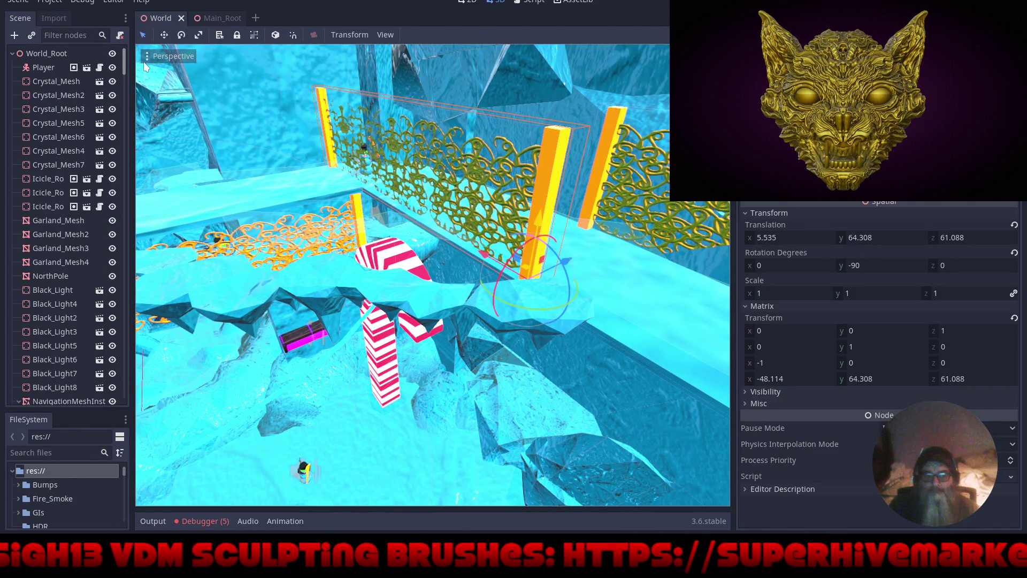
pyautogui.scroll(-5, 81, 173)
pyautogui.click(75, 174)
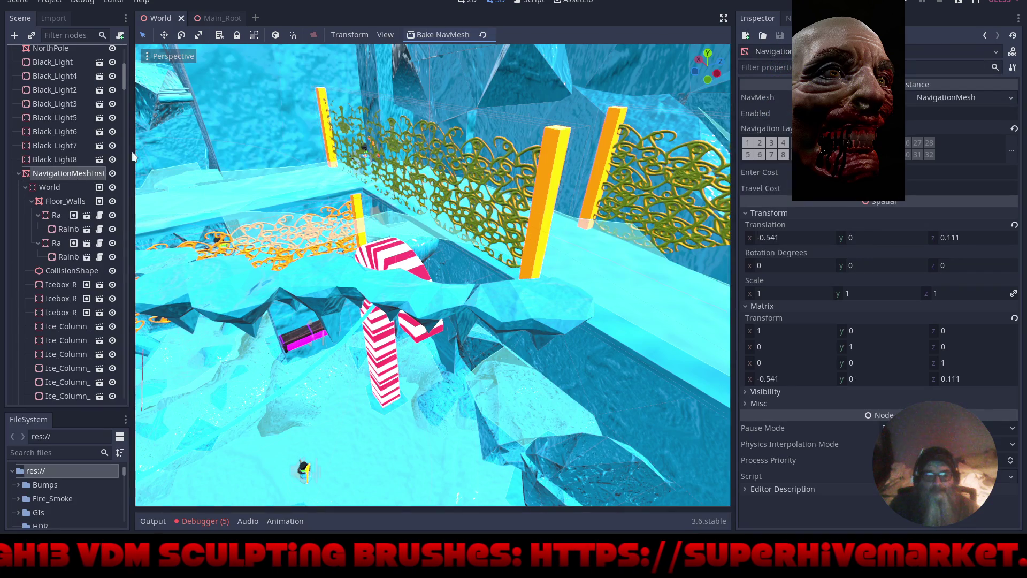
pyautogui.click(453, 35)
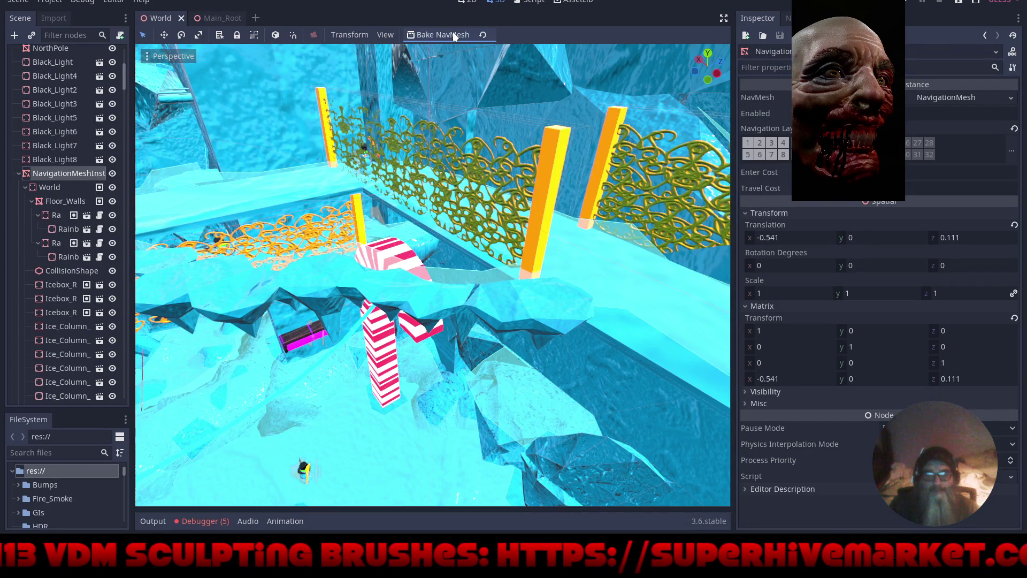
pyautogui.scroll(5, 512, 387)
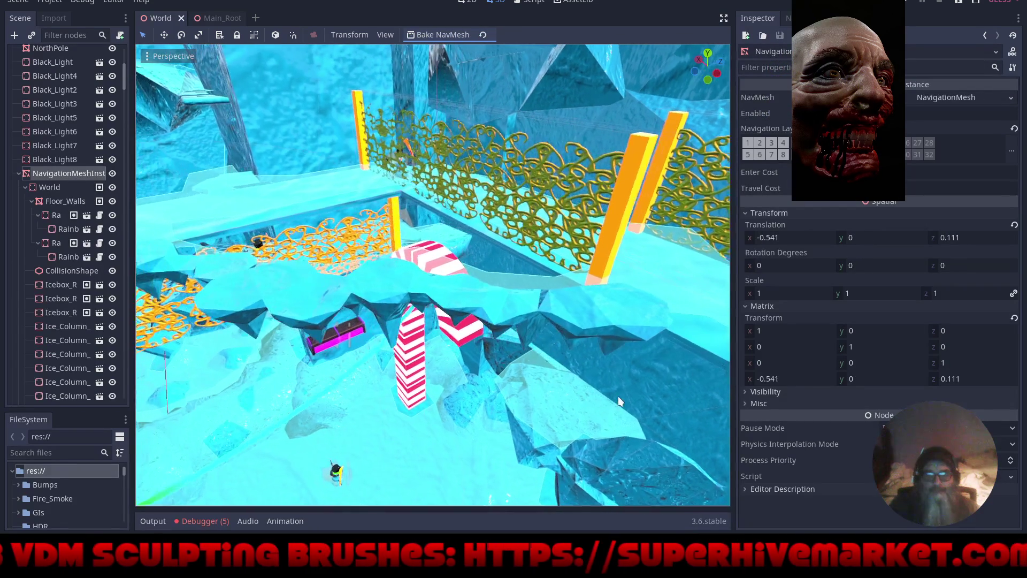
pyautogui.scroll(3, 573, 428)
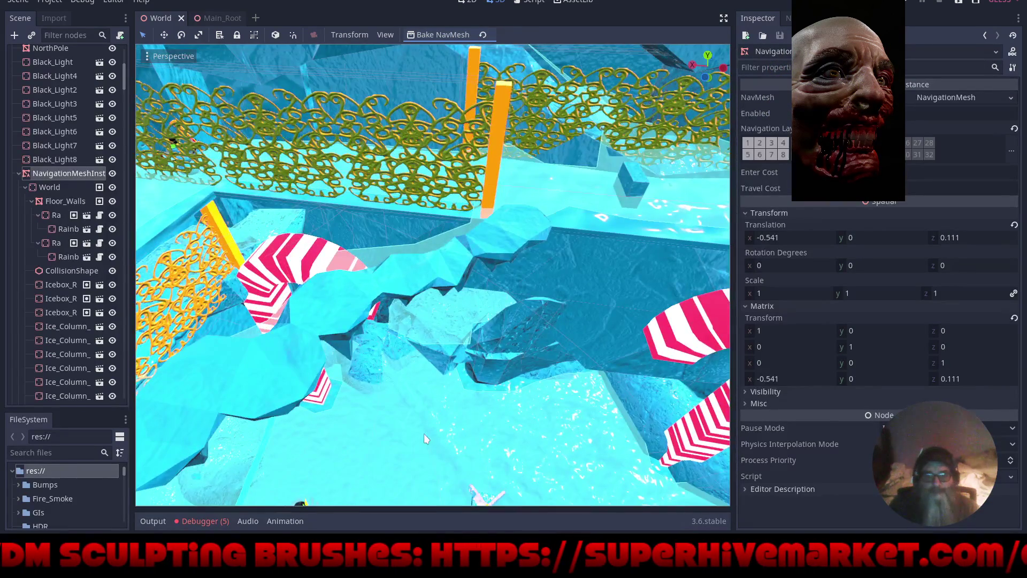
pyautogui.scroll(5, 535, 375)
pyautogui.scroll(5, 162, 330)
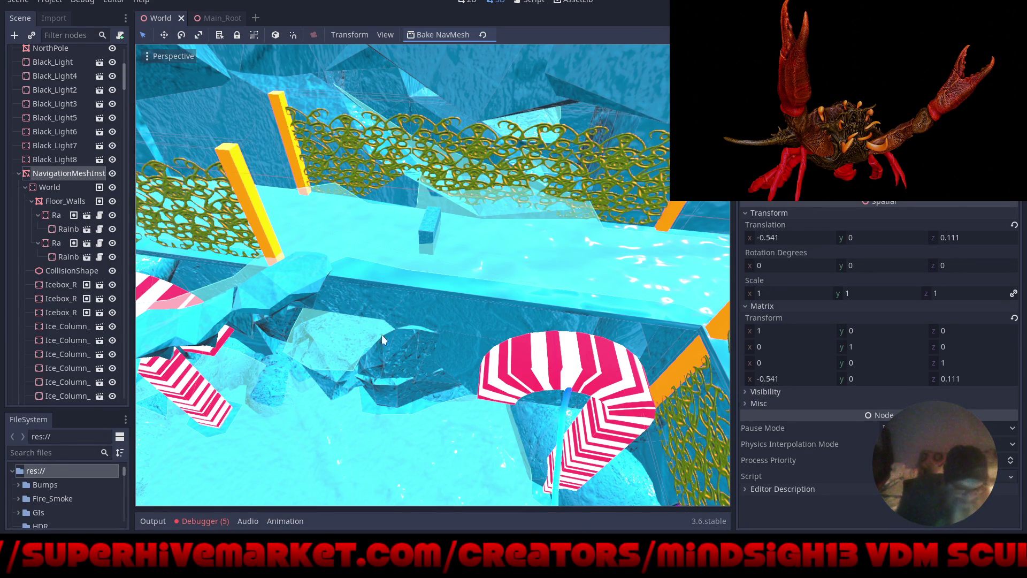
# Check the Debugger's Errors (5) list, then open the SpiderSkully instance's scene in a new tab
pyautogui.click(207, 521)
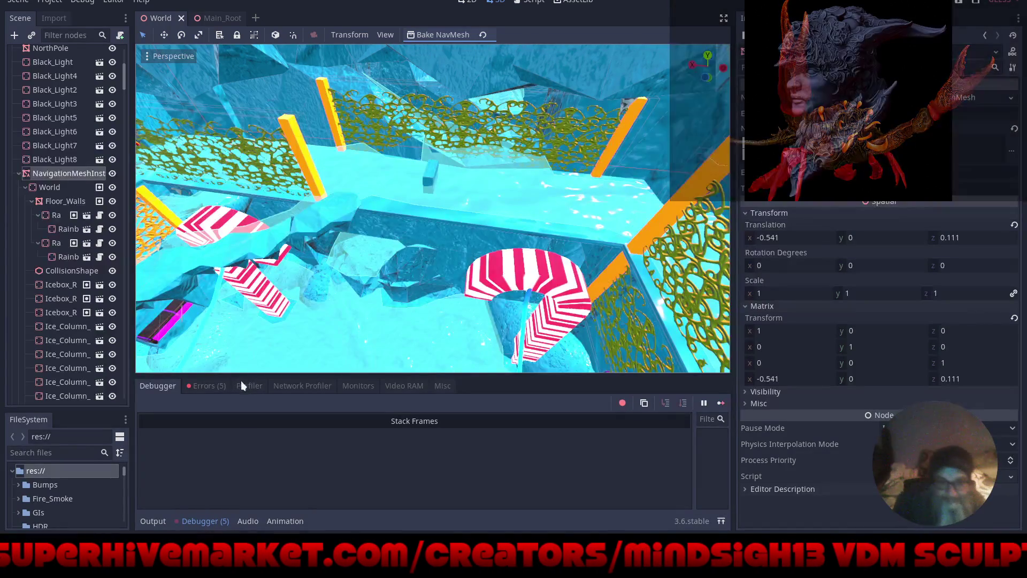
pyautogui.click(216, 387)
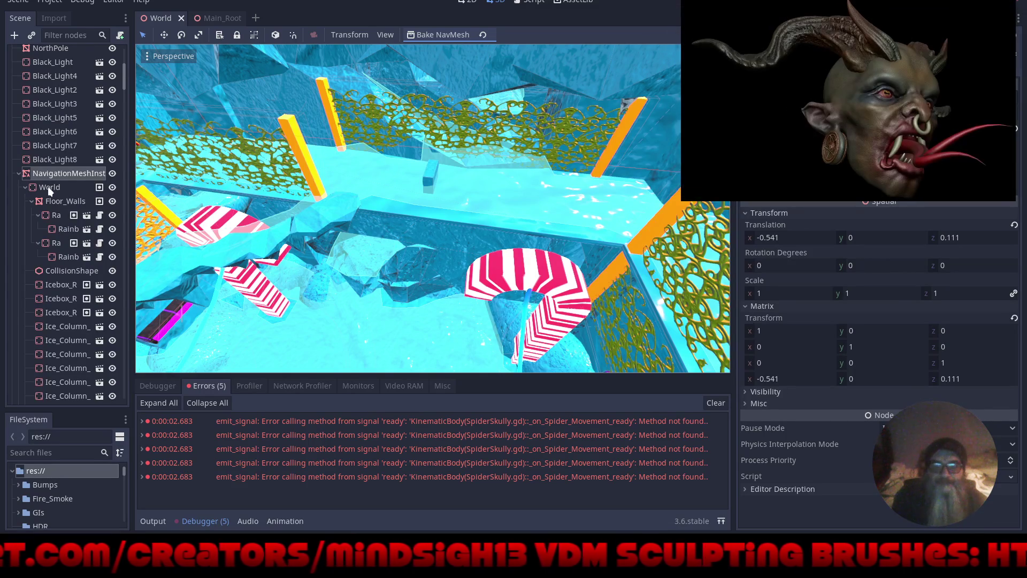
pyautogui.scroll(-10, 49, 326)
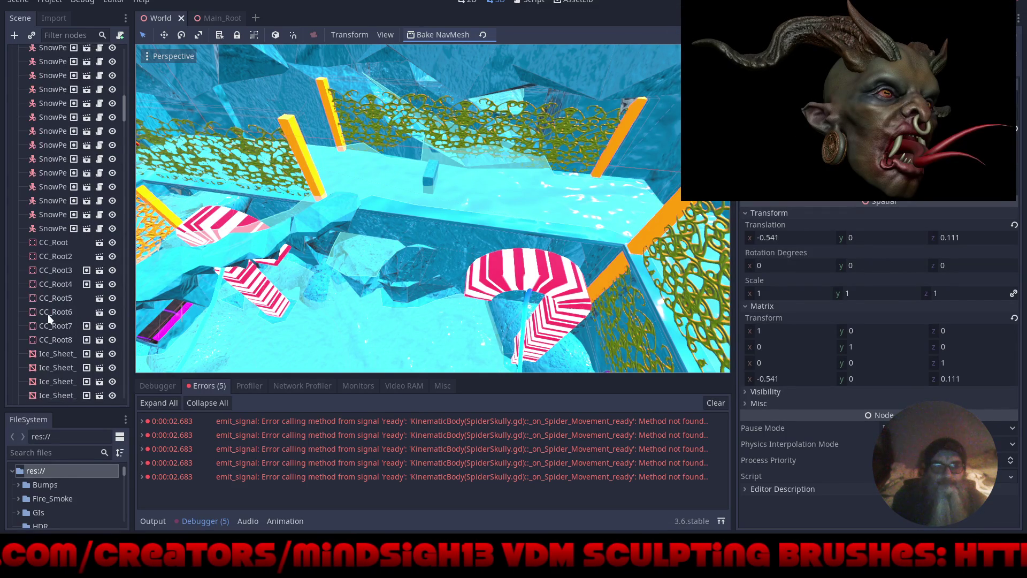
pyautogui.scroll(-5, 47, 316)
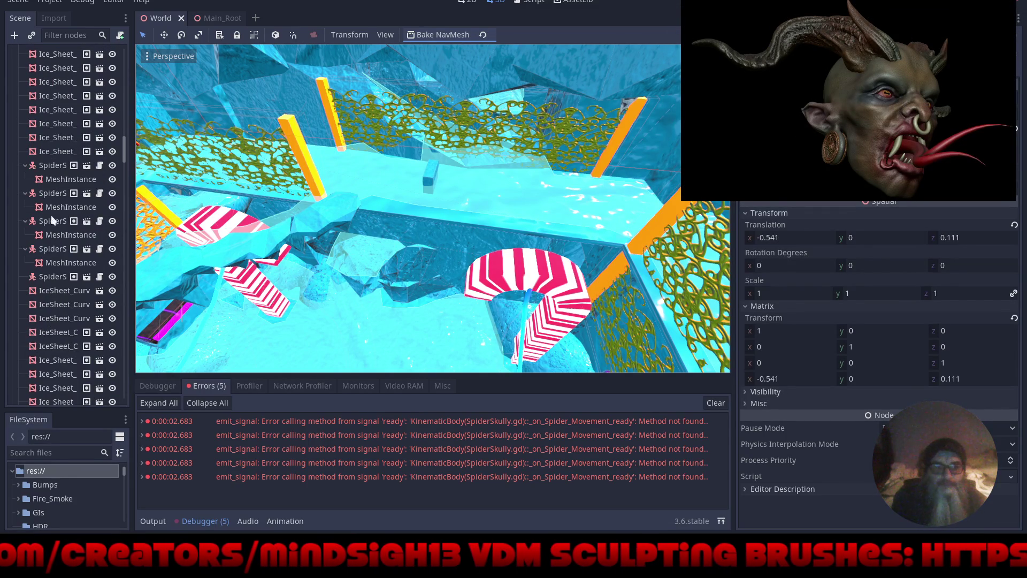
pyautogui.click(88, 165)
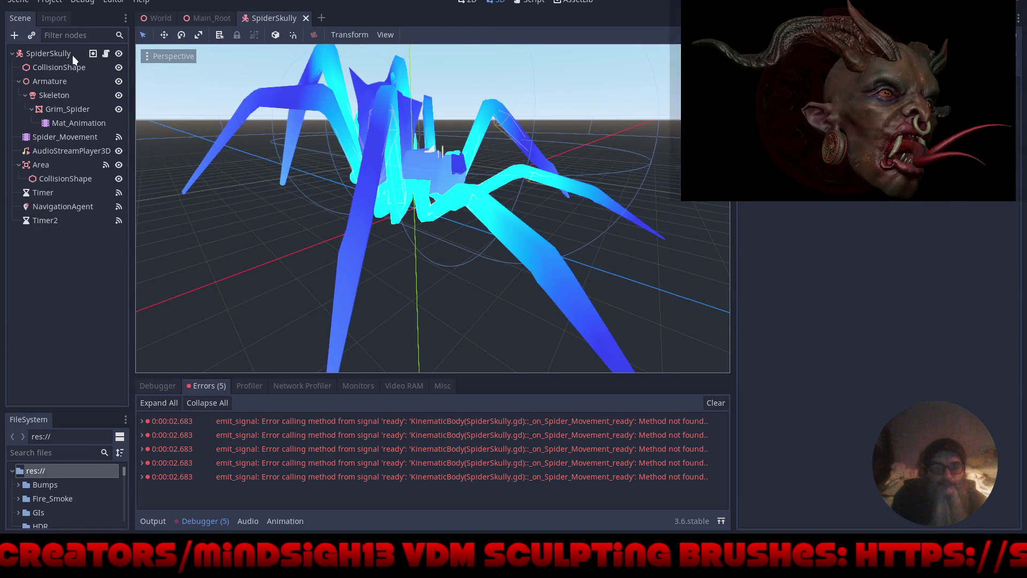
# Open SpiderSkully.gd and check signals on SpiderSkully, Skeleton, Armature, CollisionShape, Area, and Spider_Movement
pyautogui.click(106, 54)
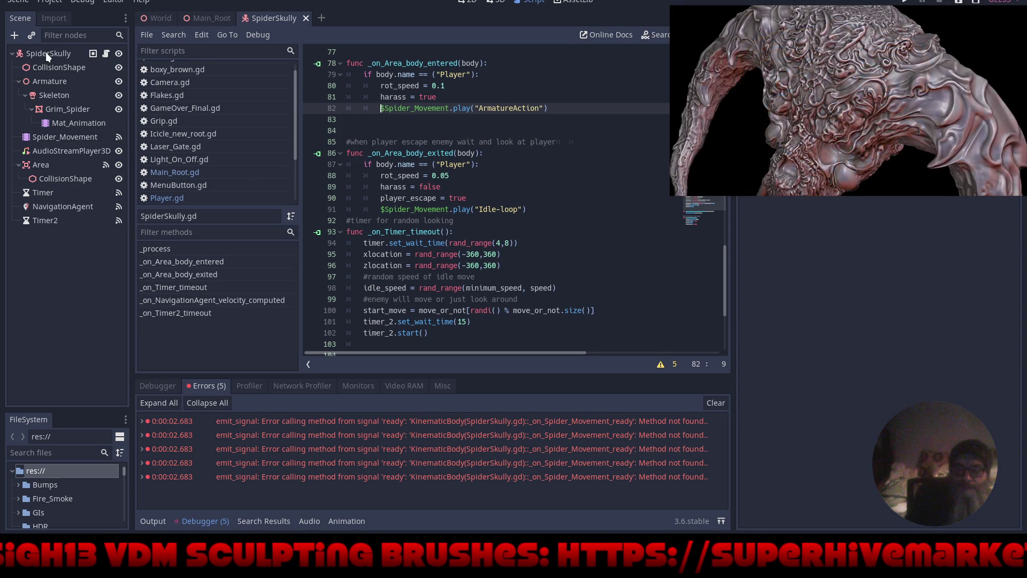
pyautogui.click(46, 53)
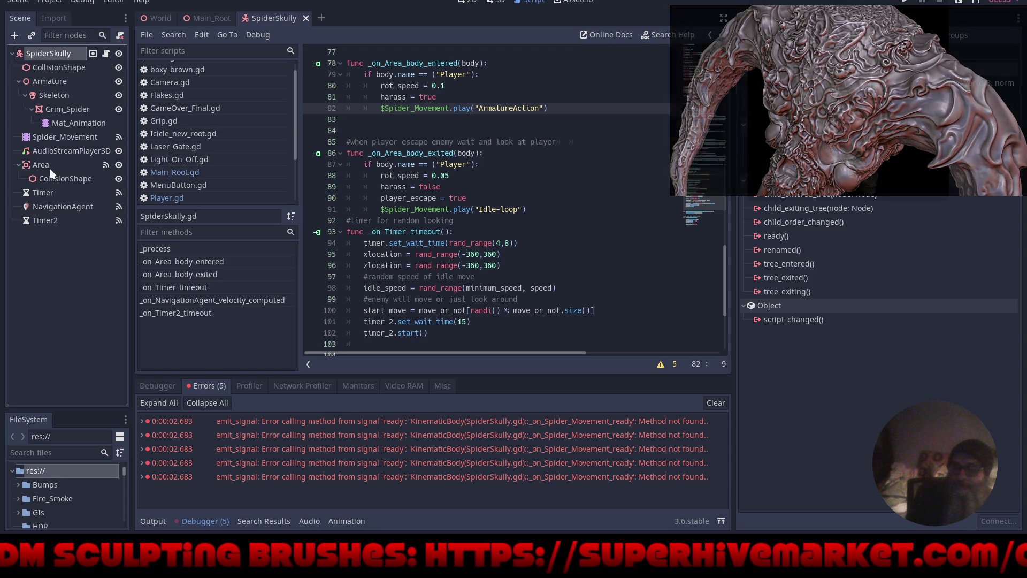
pyautogui.click(45, 94)
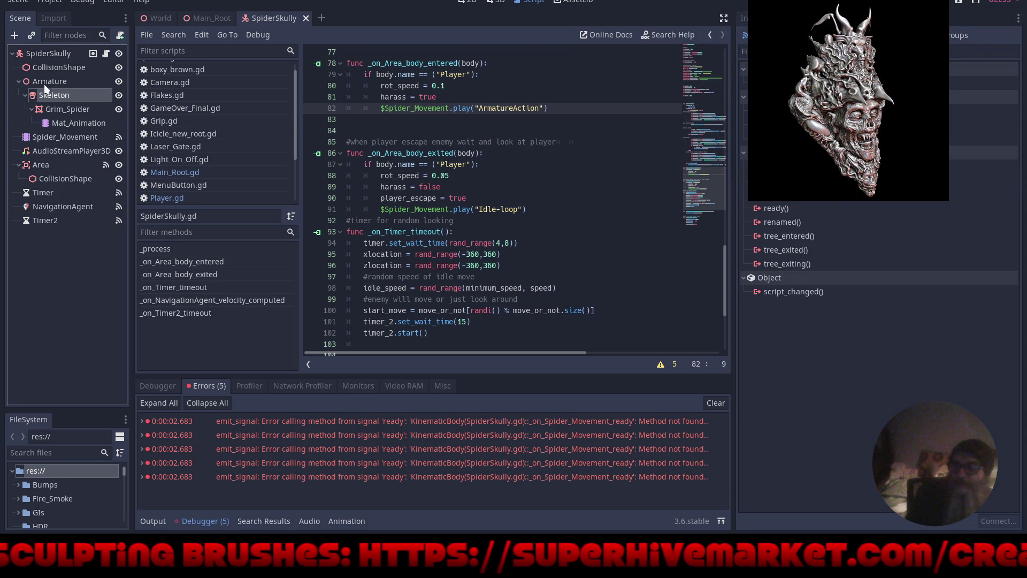
pyautogui.click(44, 79)
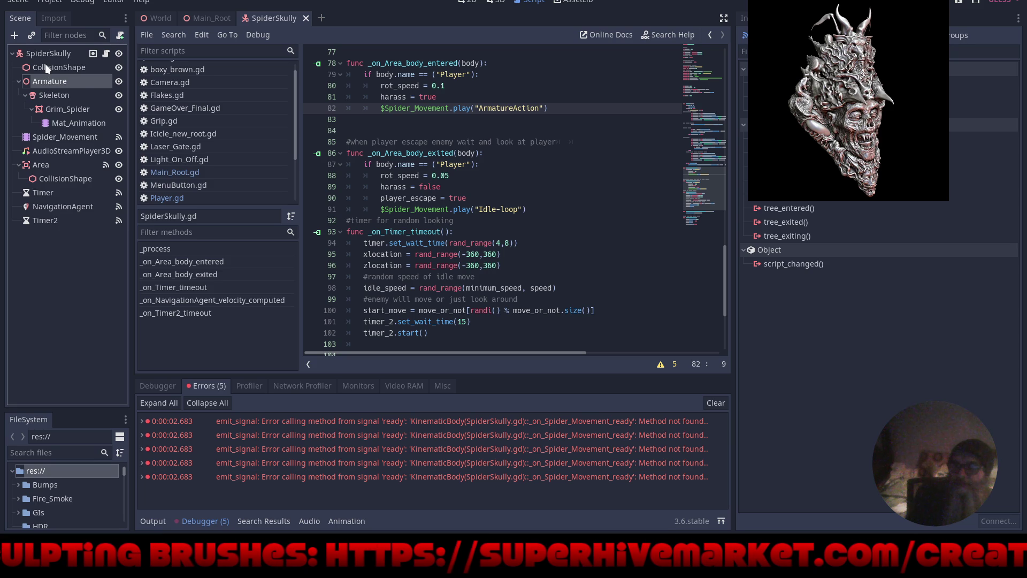
pyautogui.click(46, 65)
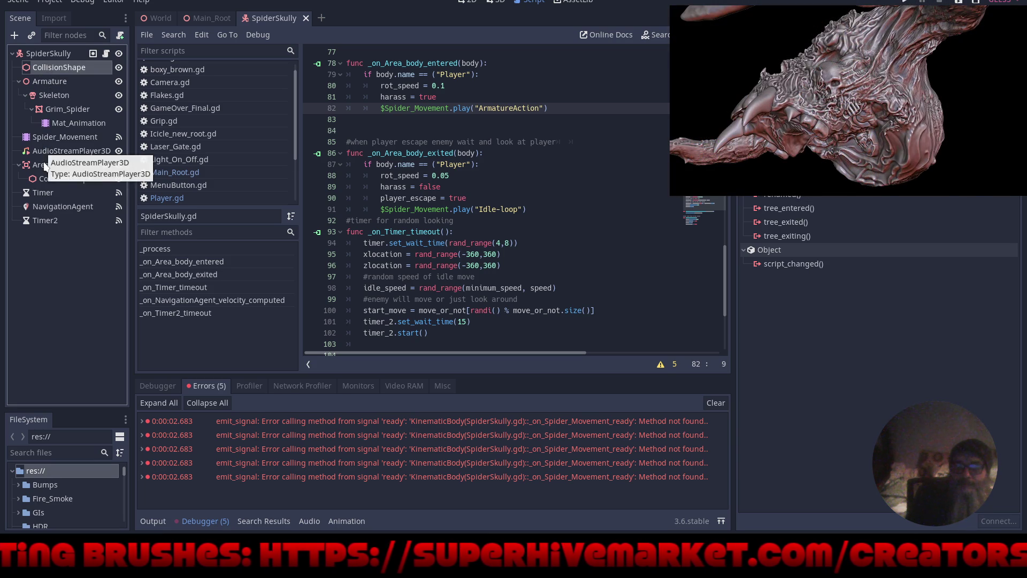
pyautogui.click(43, 162)
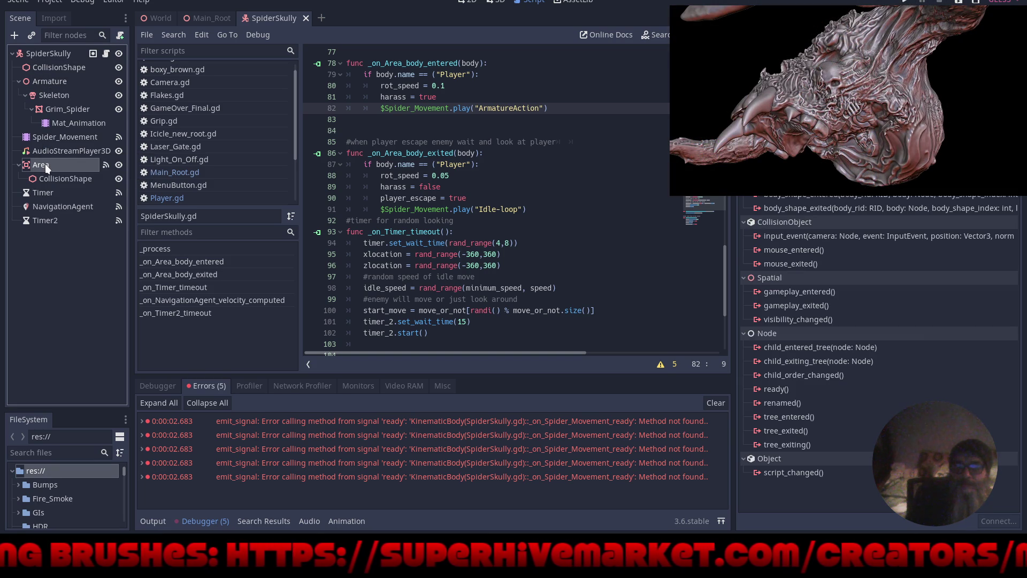
pyautogui.click(55, 138)
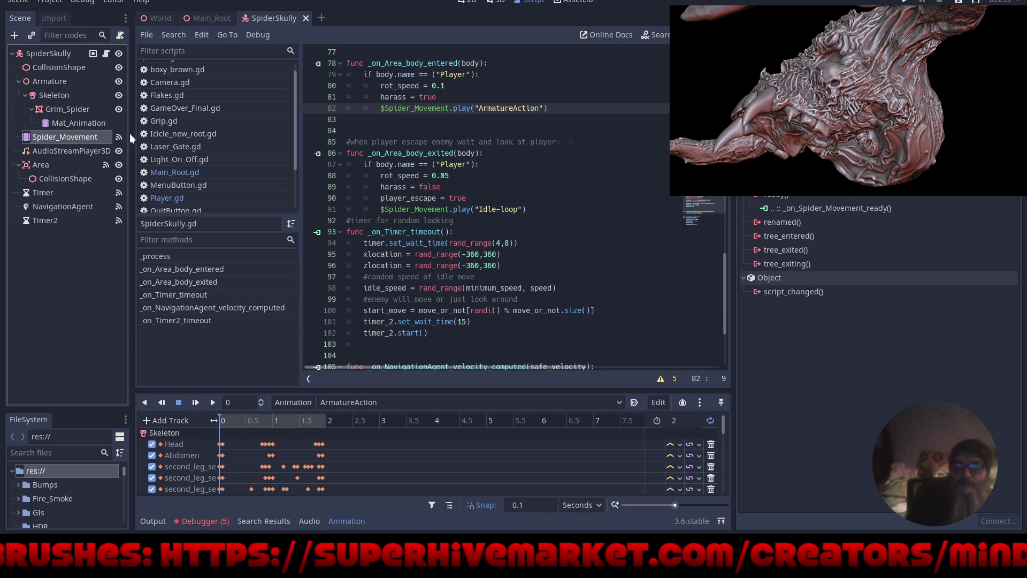
# Disconnect the broken _on_Spider_Movement_ready() signal connection on Spider_Movement
pyautogui.click(826, 206)
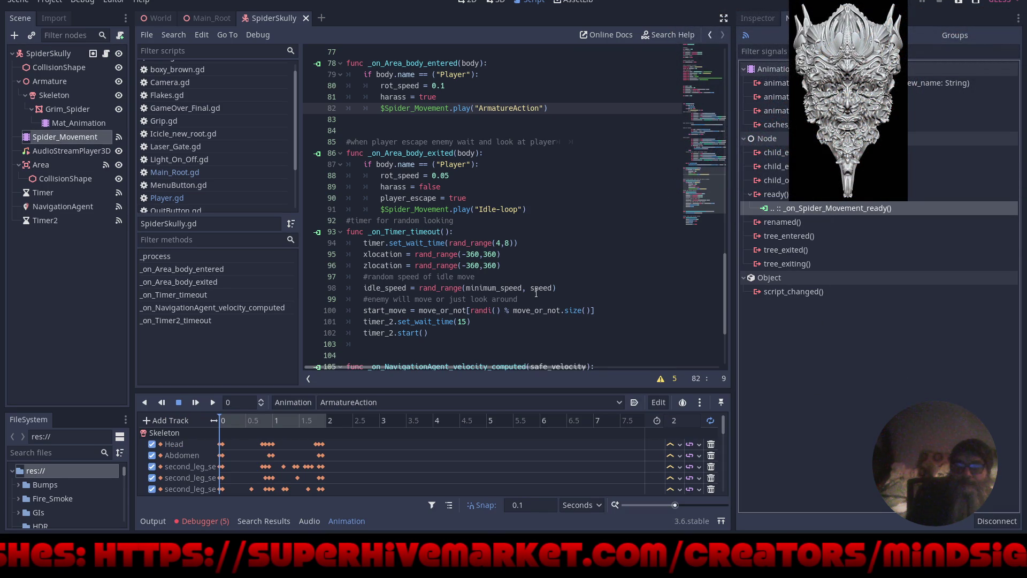
pyautogui.scroll(-4, 536, 292)
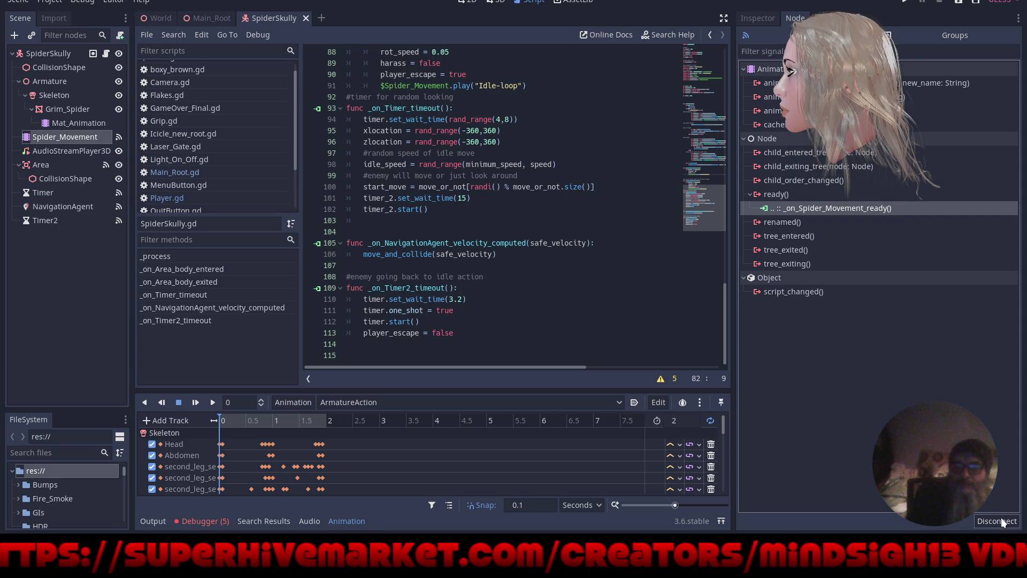
pyautogui.click(998, 520)
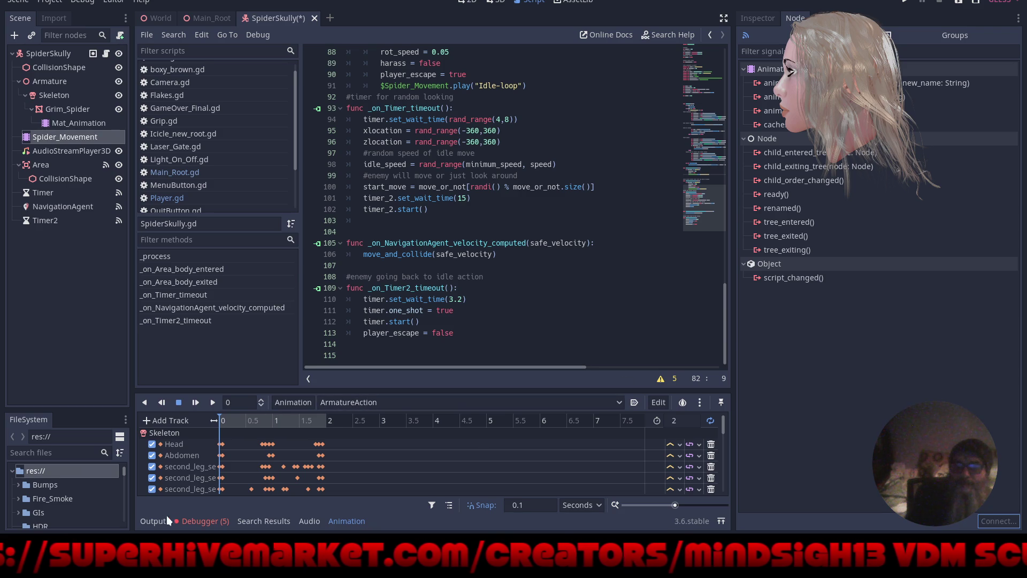
# Clear the Debugger's five errors and run the game to test
pyautogui.click(199, 521)
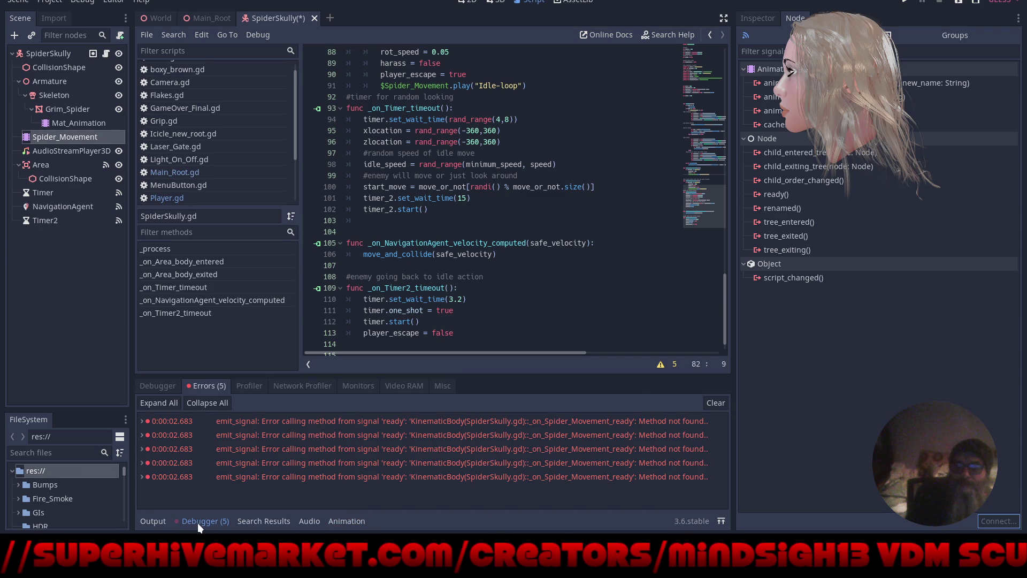
pyautogui.click(717, 402)
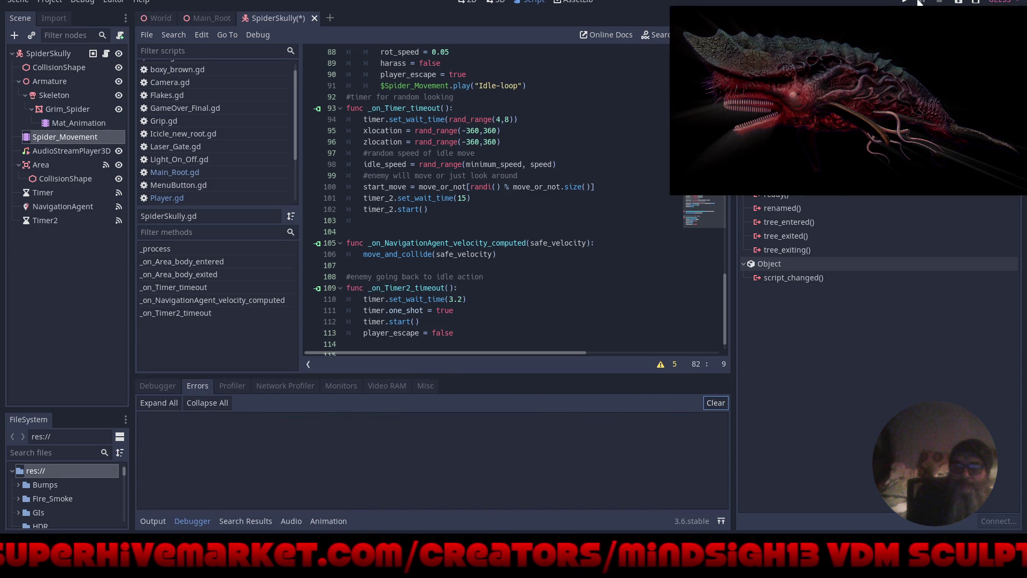
pyautogui.click(904, 2)
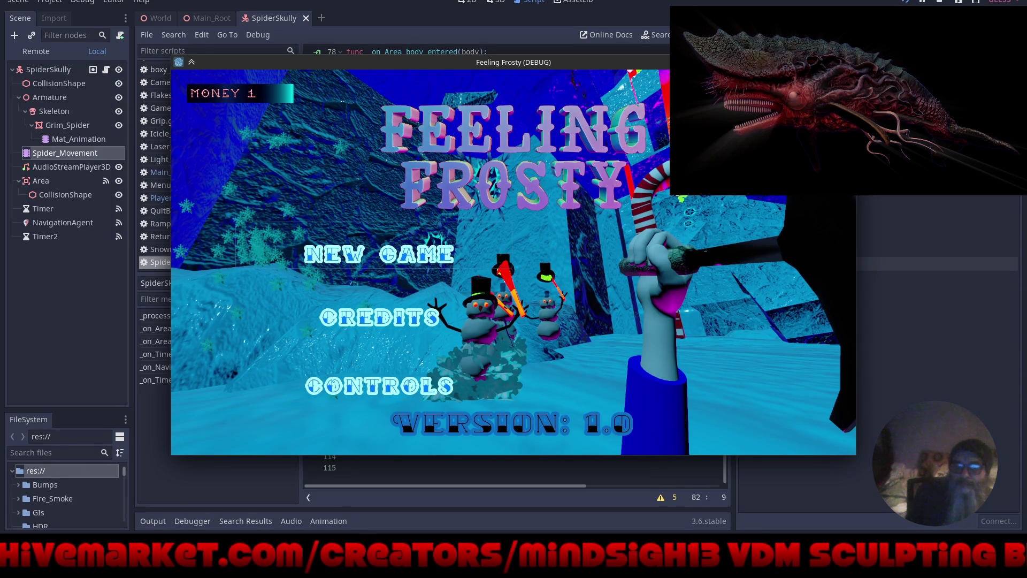
# Start a New Game, play among the spiders, then quit with Escape
pyautogui.press('Return')
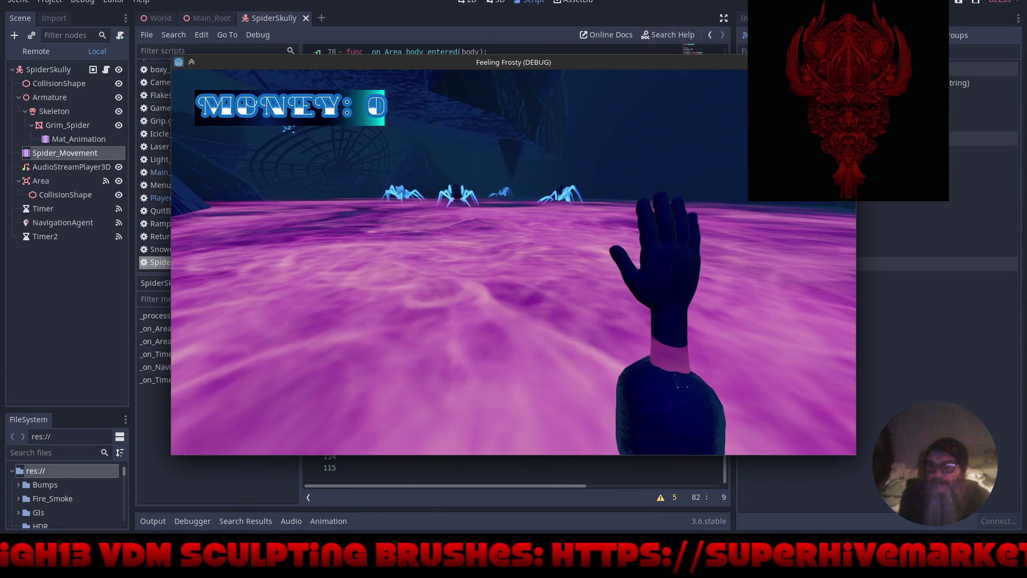
pyautogui.press('Escape')
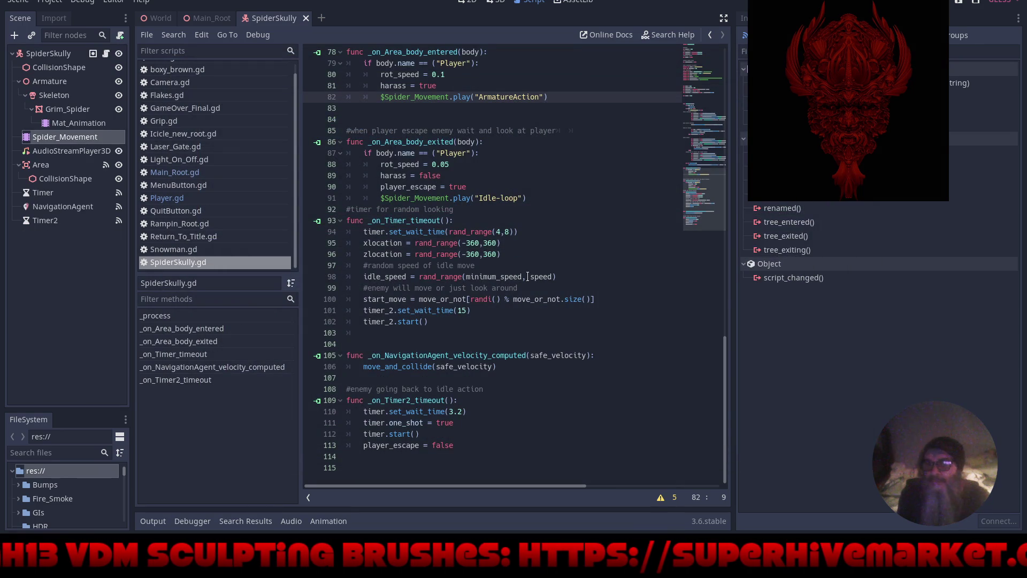
# Open the Debugger's Errors tab and the ⚠ 5 warnings list, scrolling through the entries
pyautogui.click(186, 524)
pyautogui.click(195, 388)
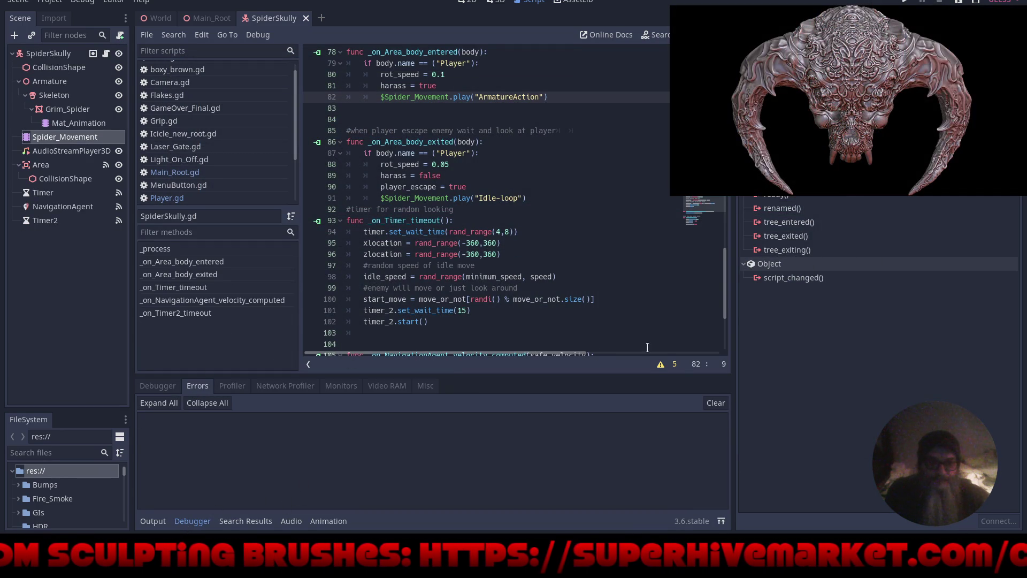
pyautogui.click(673, 365)
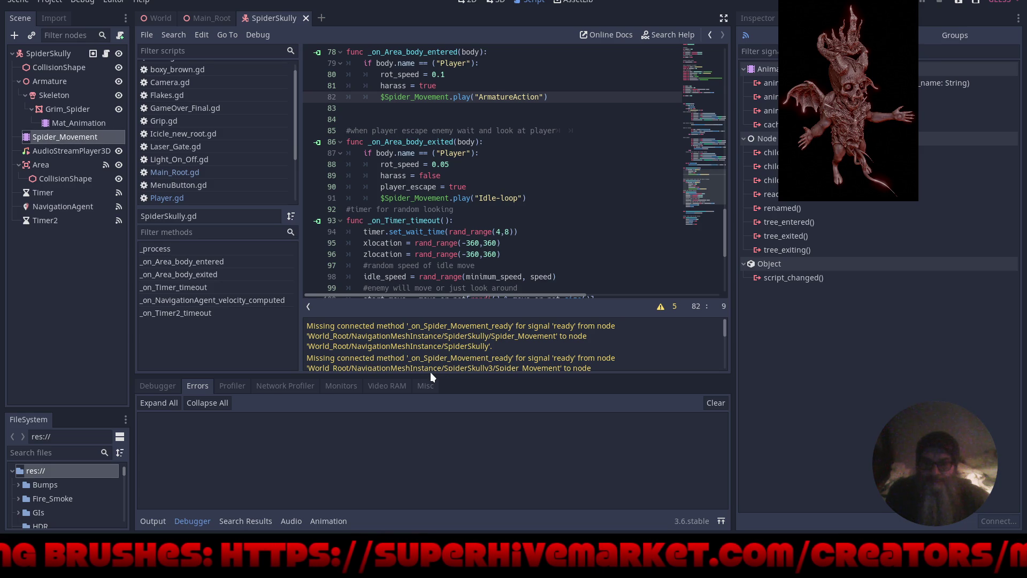
pyautogui.scroll(-1, 505, 339)
pyautogui.scroll(-1, 504, 338)
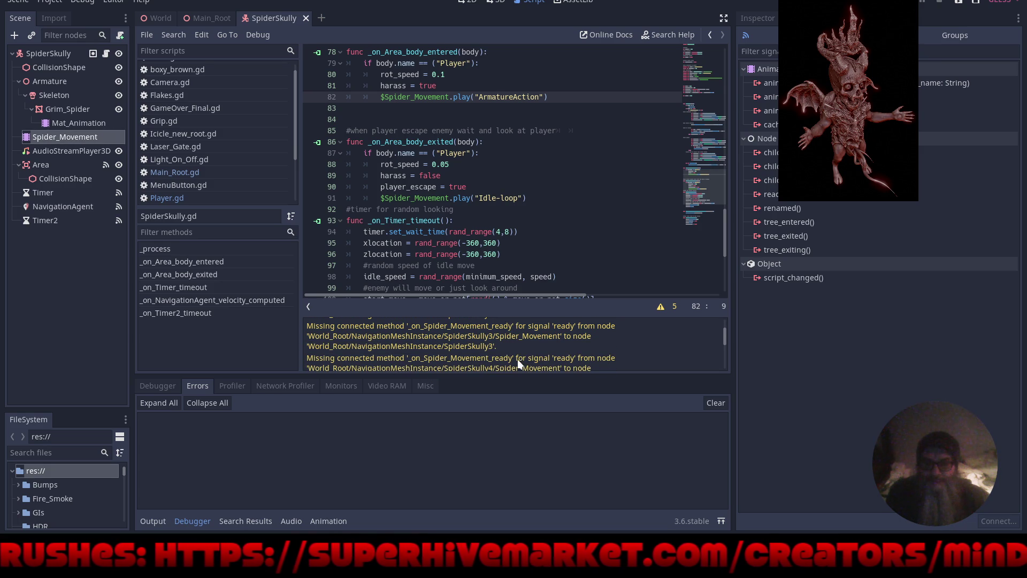
pyautogui.scroll(-2, 527, 360)
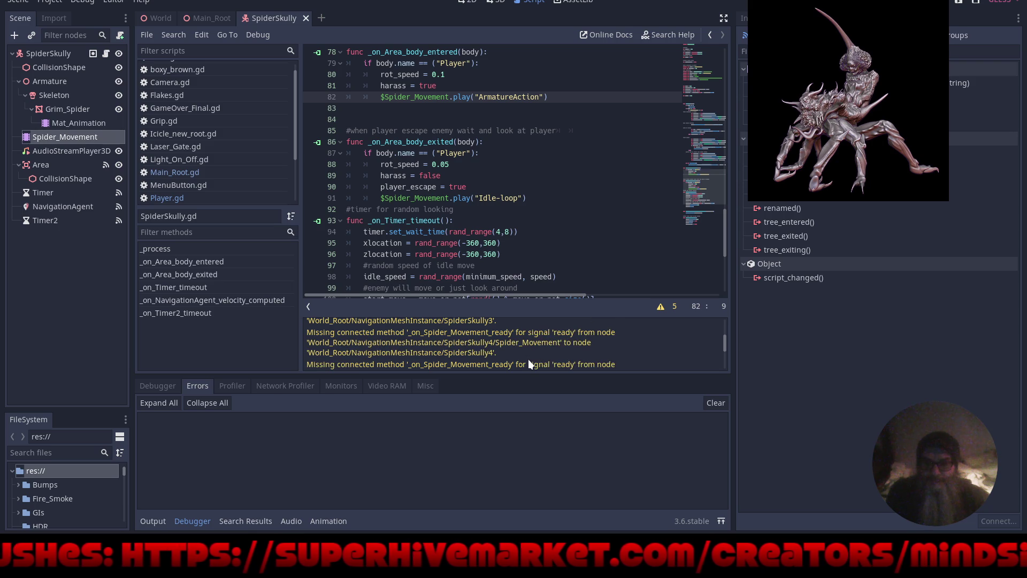
pyautogui.scroll(-2, 528, 363)
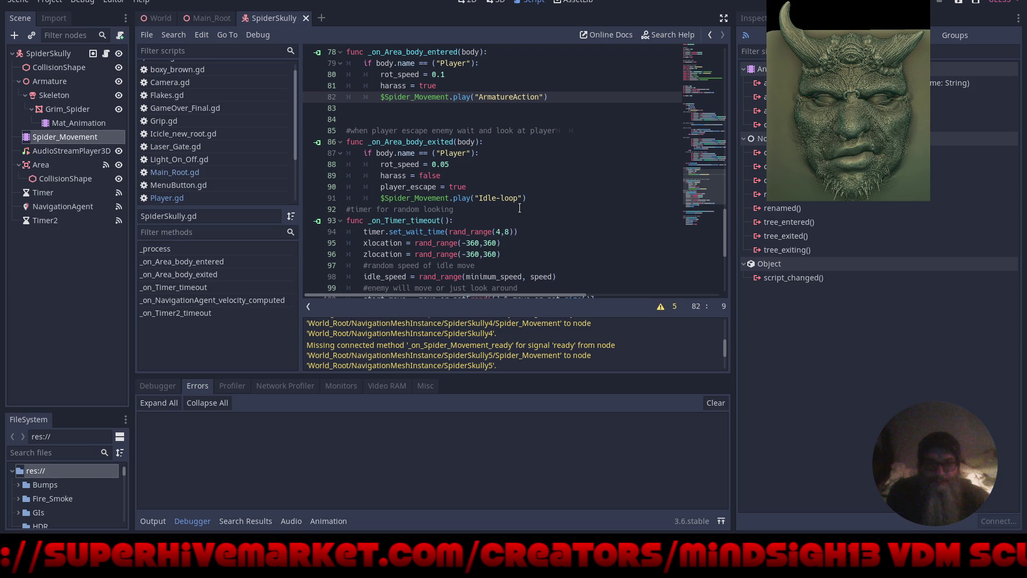
pyautogui.scroll(-5, 519, 219)
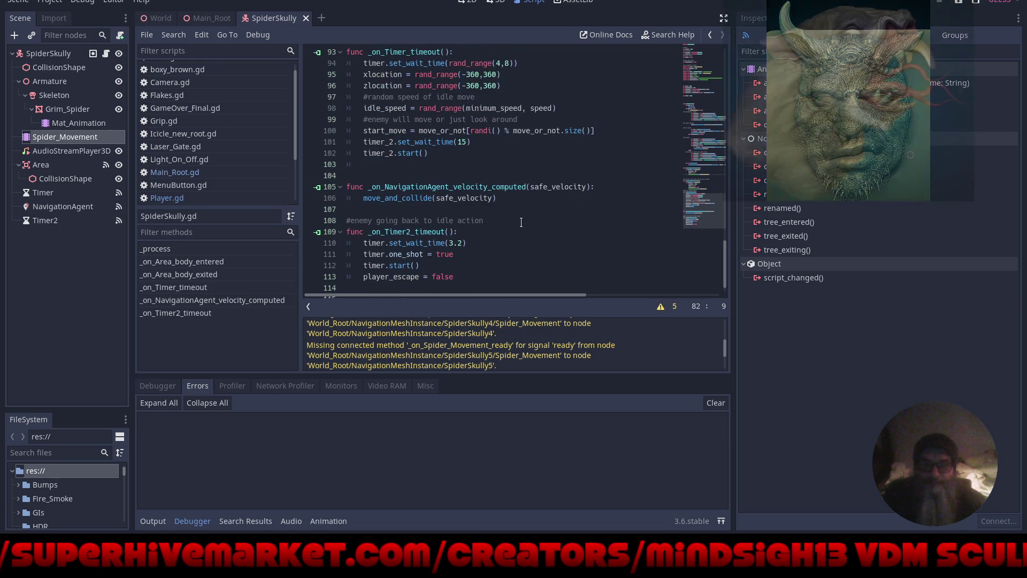
pyautogui.scroll(-1, 481, 209)
# Review the missing _on_Spider_Movement_ready warnings, then switch to the 3D workspace
pyautogui.scroll(4, 436, 211)
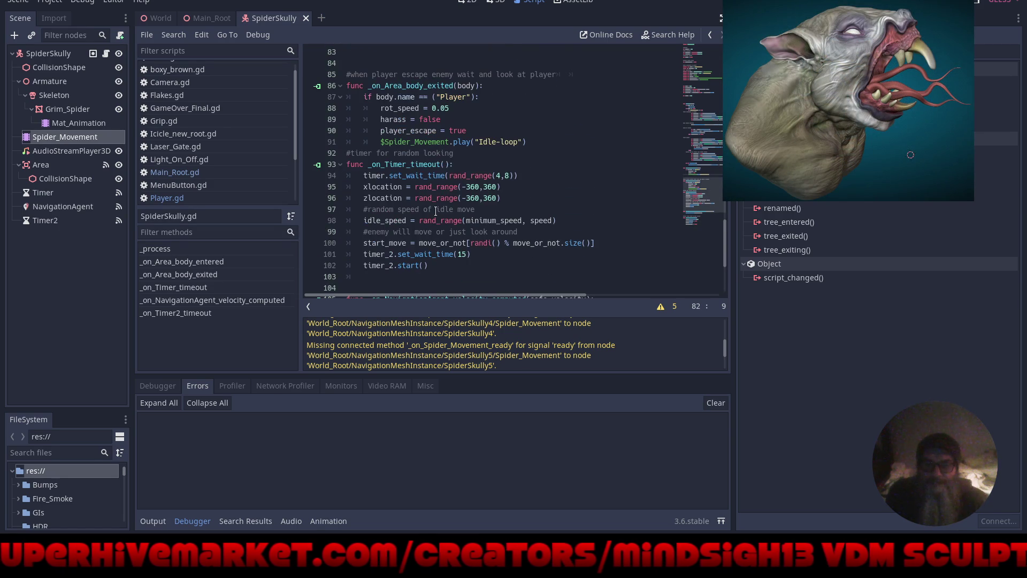
pyautogui.scroll(6, 451, 214)
pyautogui.scroll(-4, 451, 213)
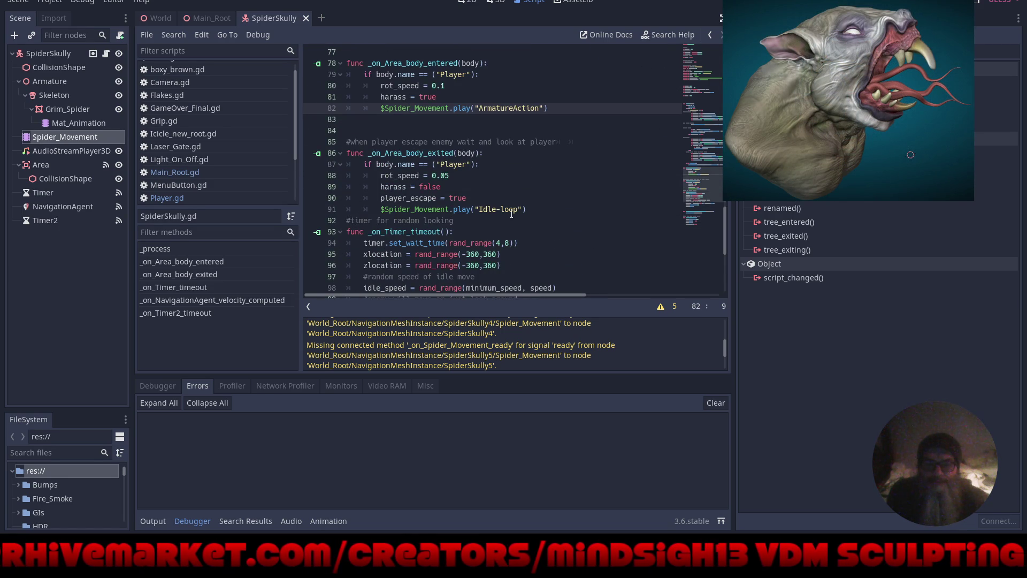
pyautogui.scroll(1, 473, 183)
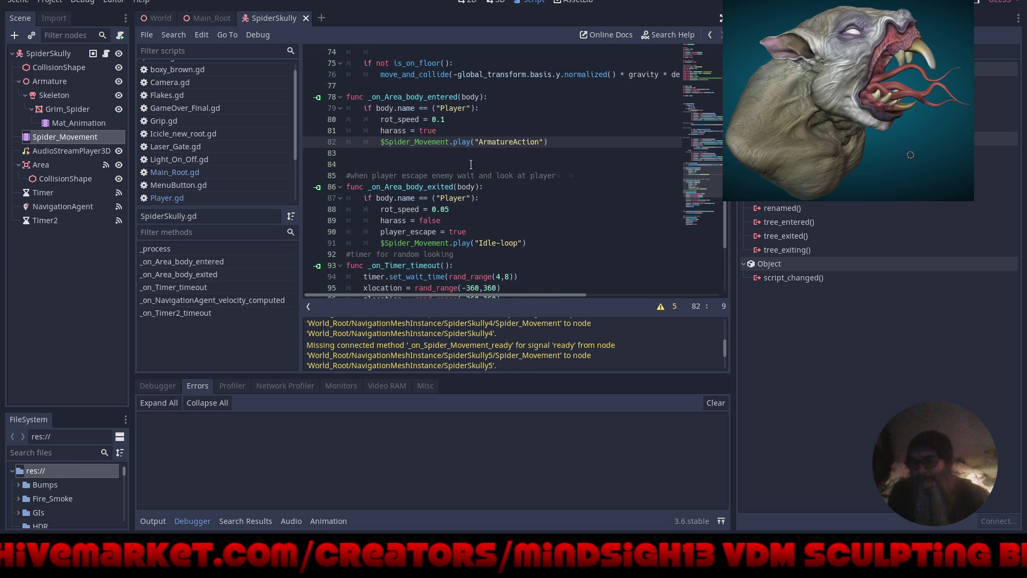
pyautogui.scroll(-3, 489, 198)
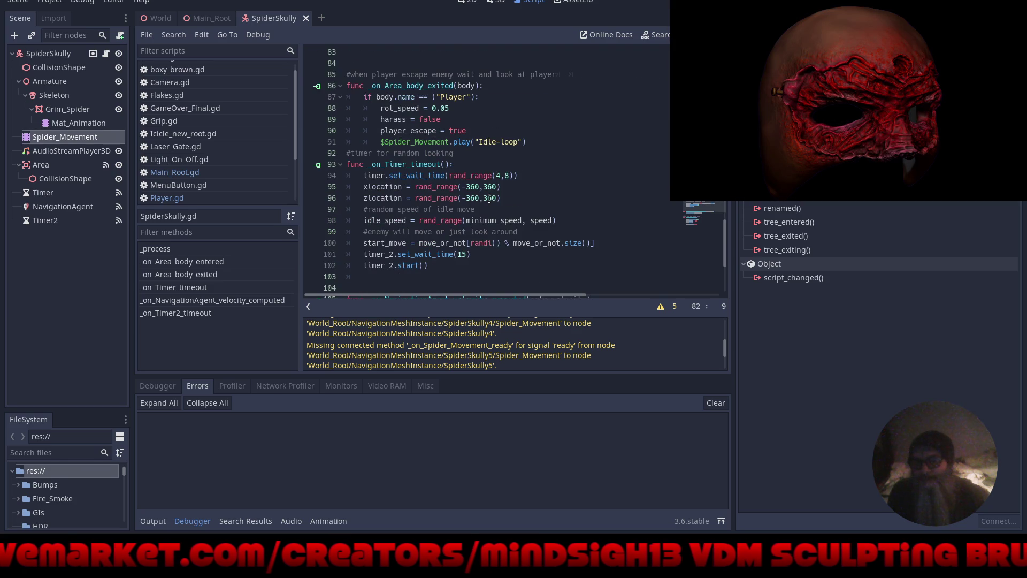
pyautogui.scroll(20, 489, 198)
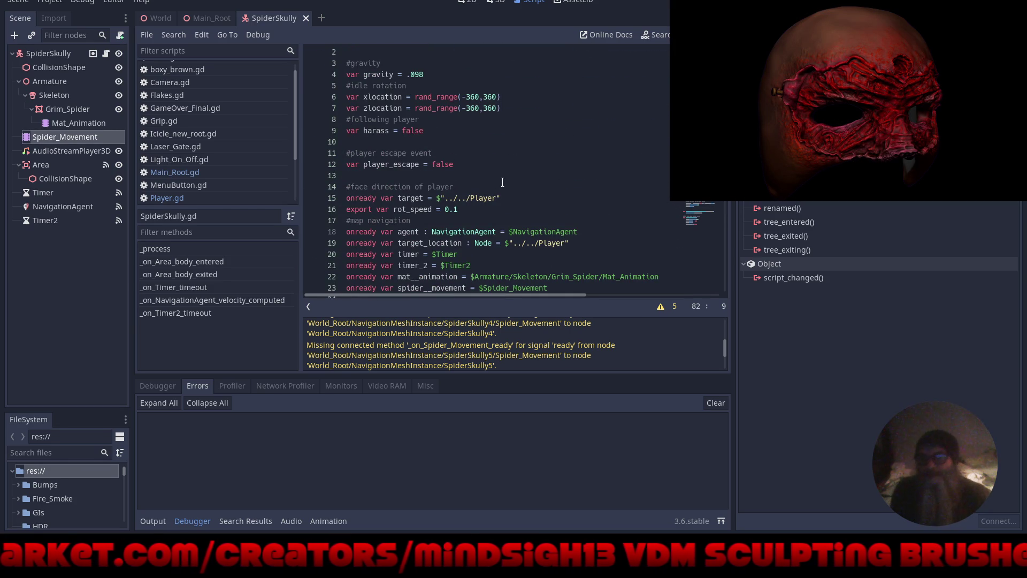
pyautogui.click(500, 1)
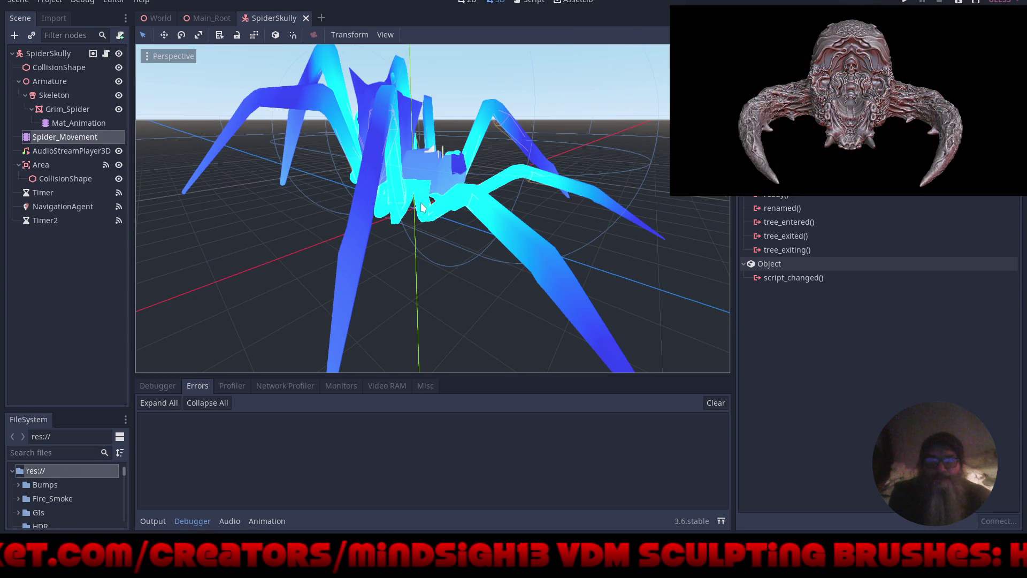